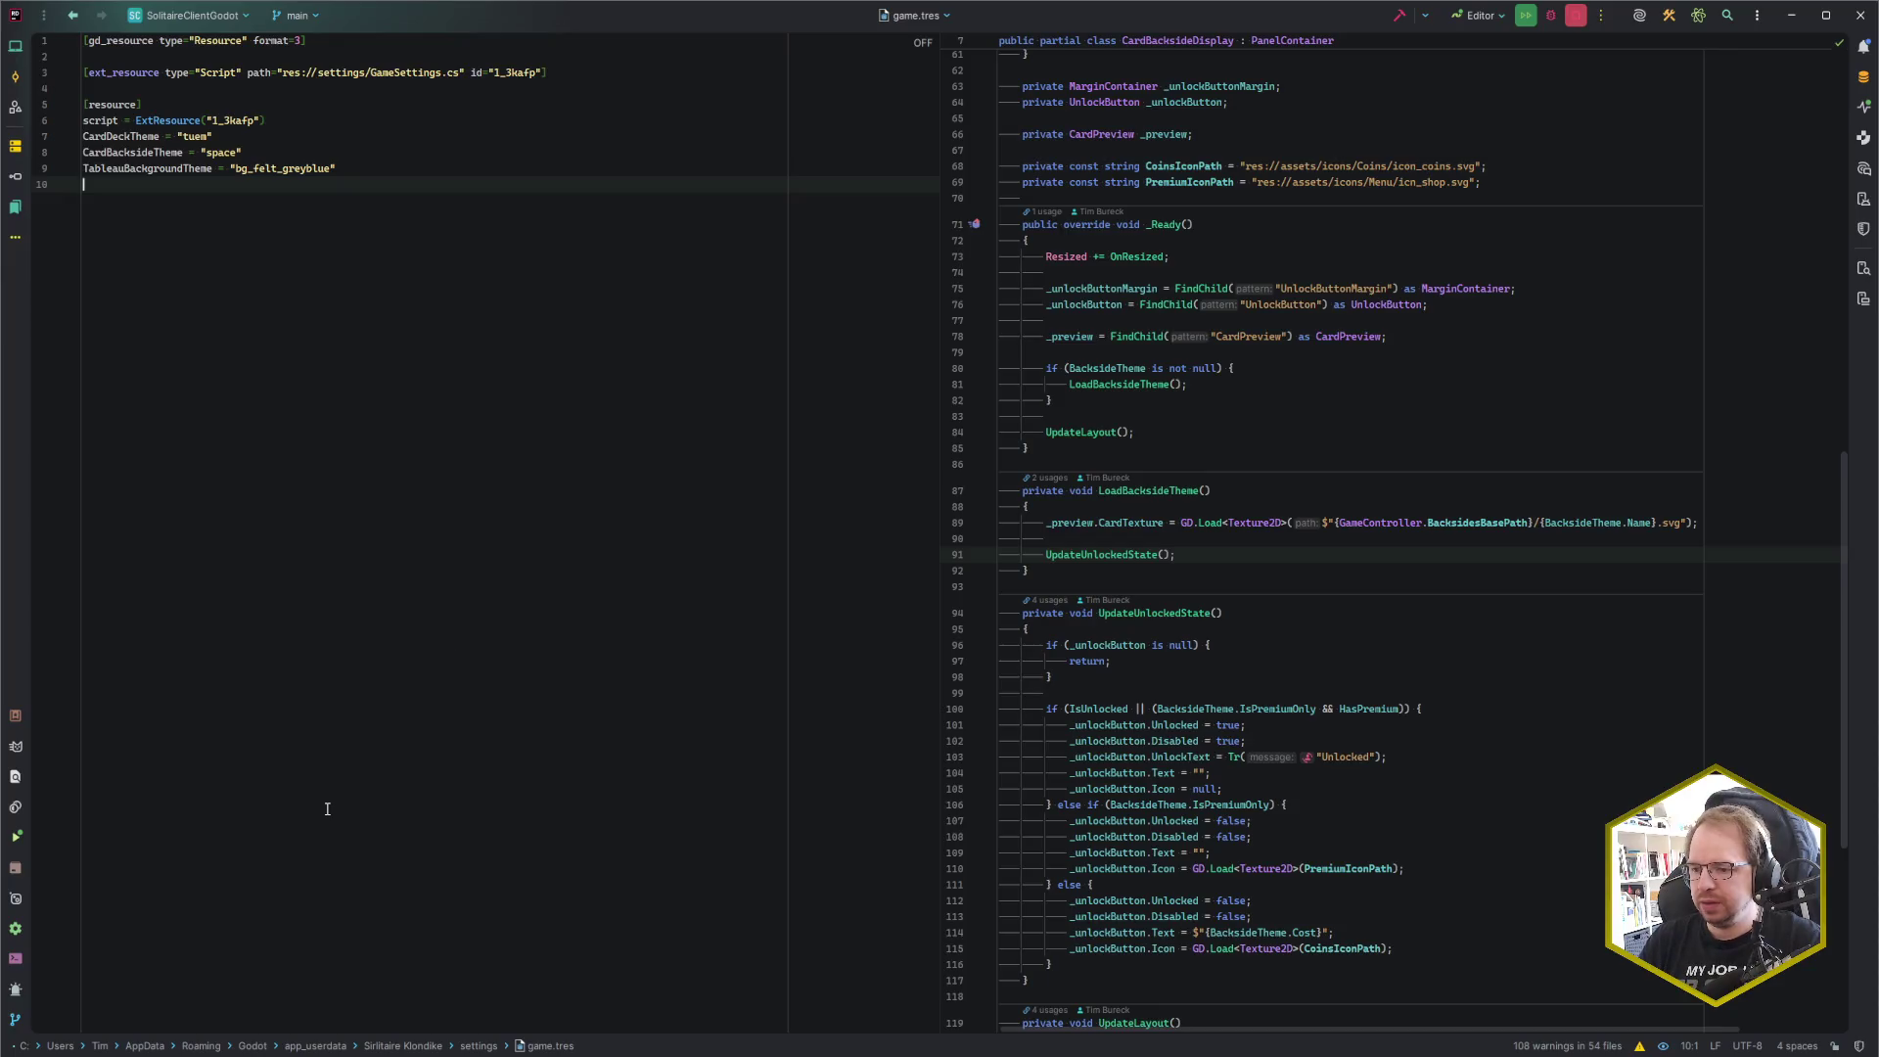
Step: Switch from Rider to the Vivaldi browser showing the Codecks premium designs card
mouse_move(44, 1052)
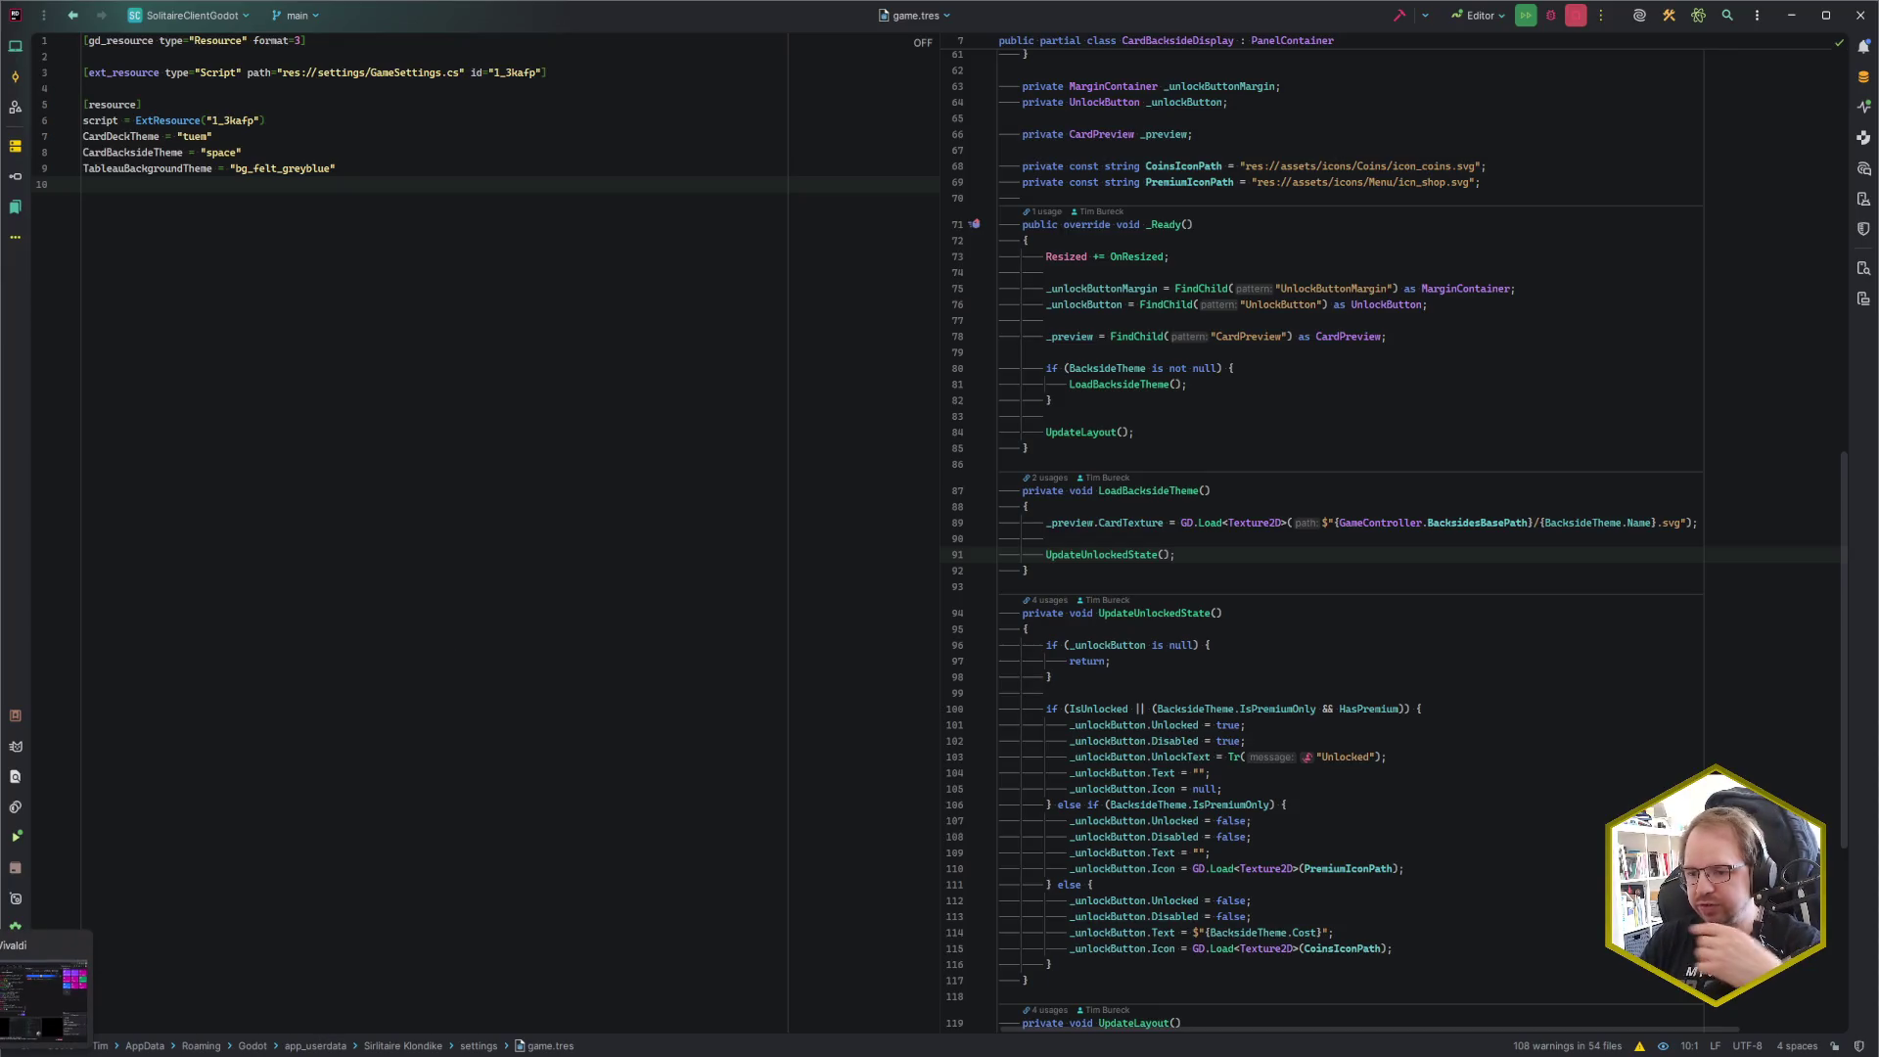
click(44, 994)
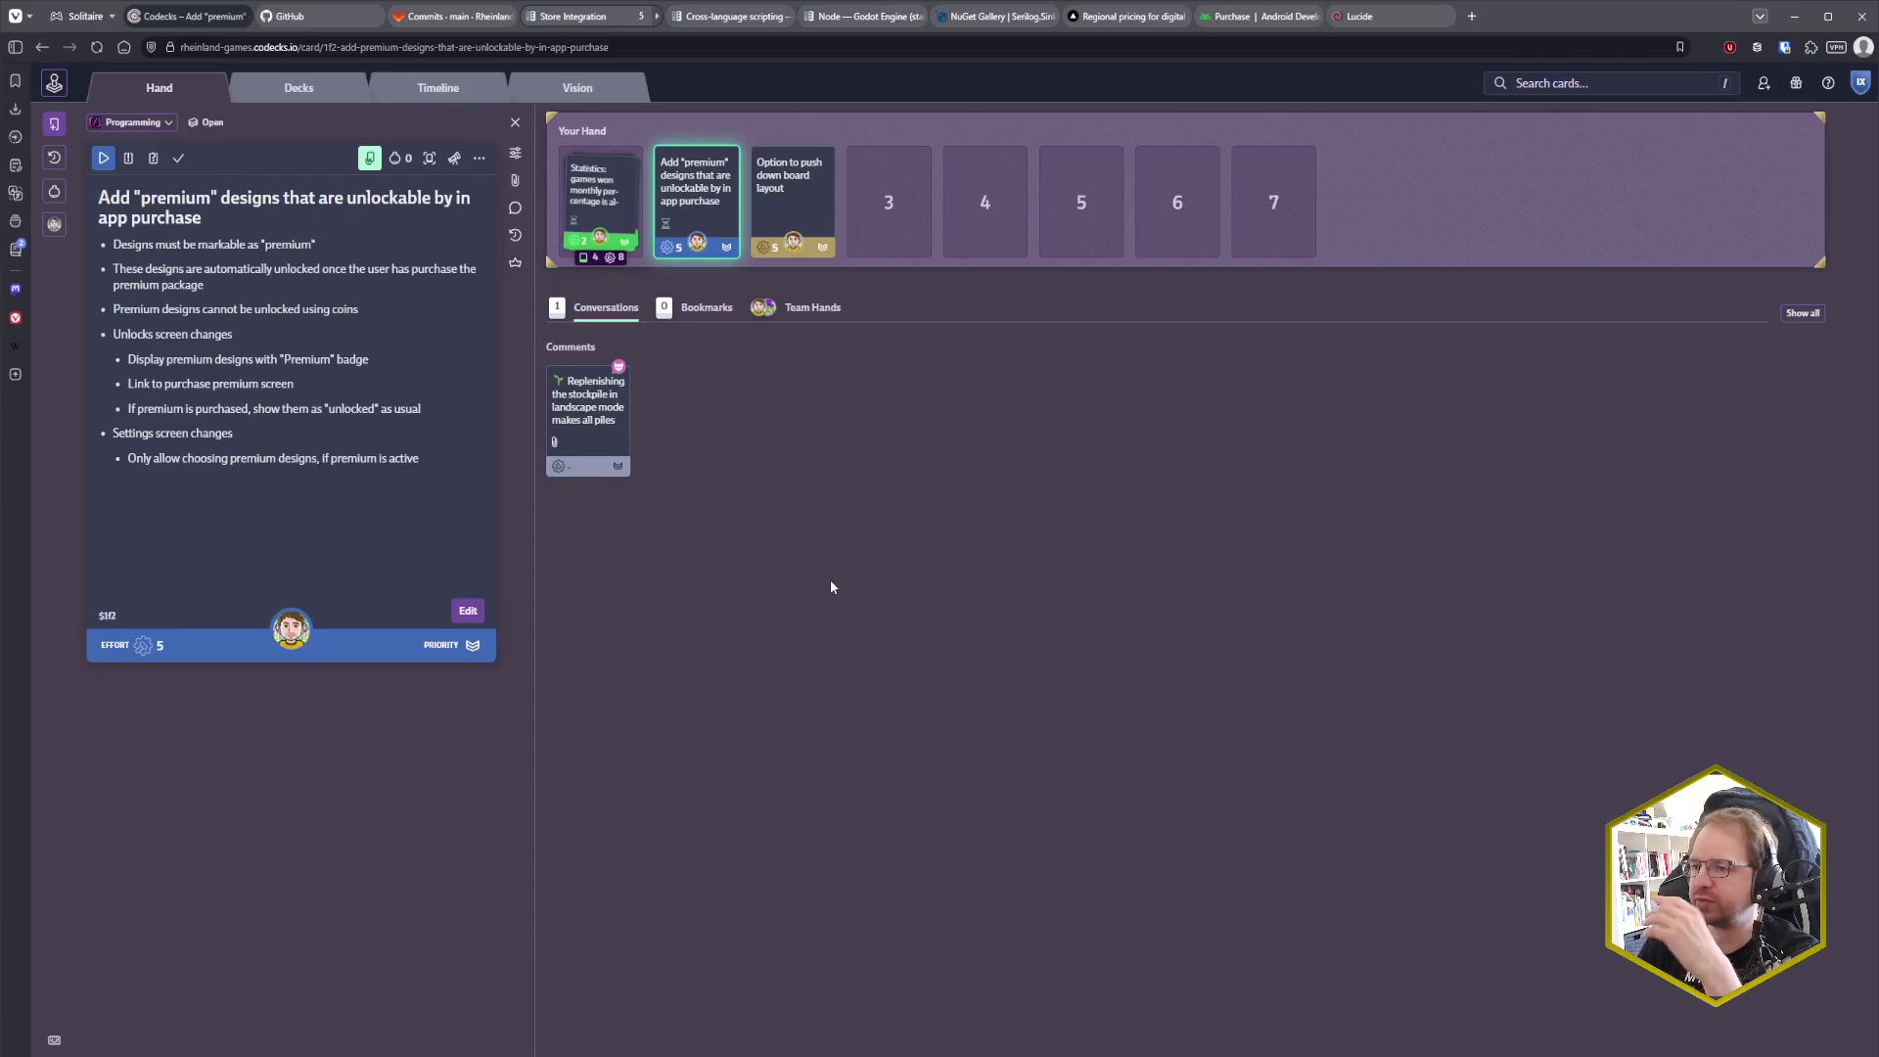
Step: Mark the premium in-app-purchase designs card as done, then go to the Godot editor
click(178, 157)
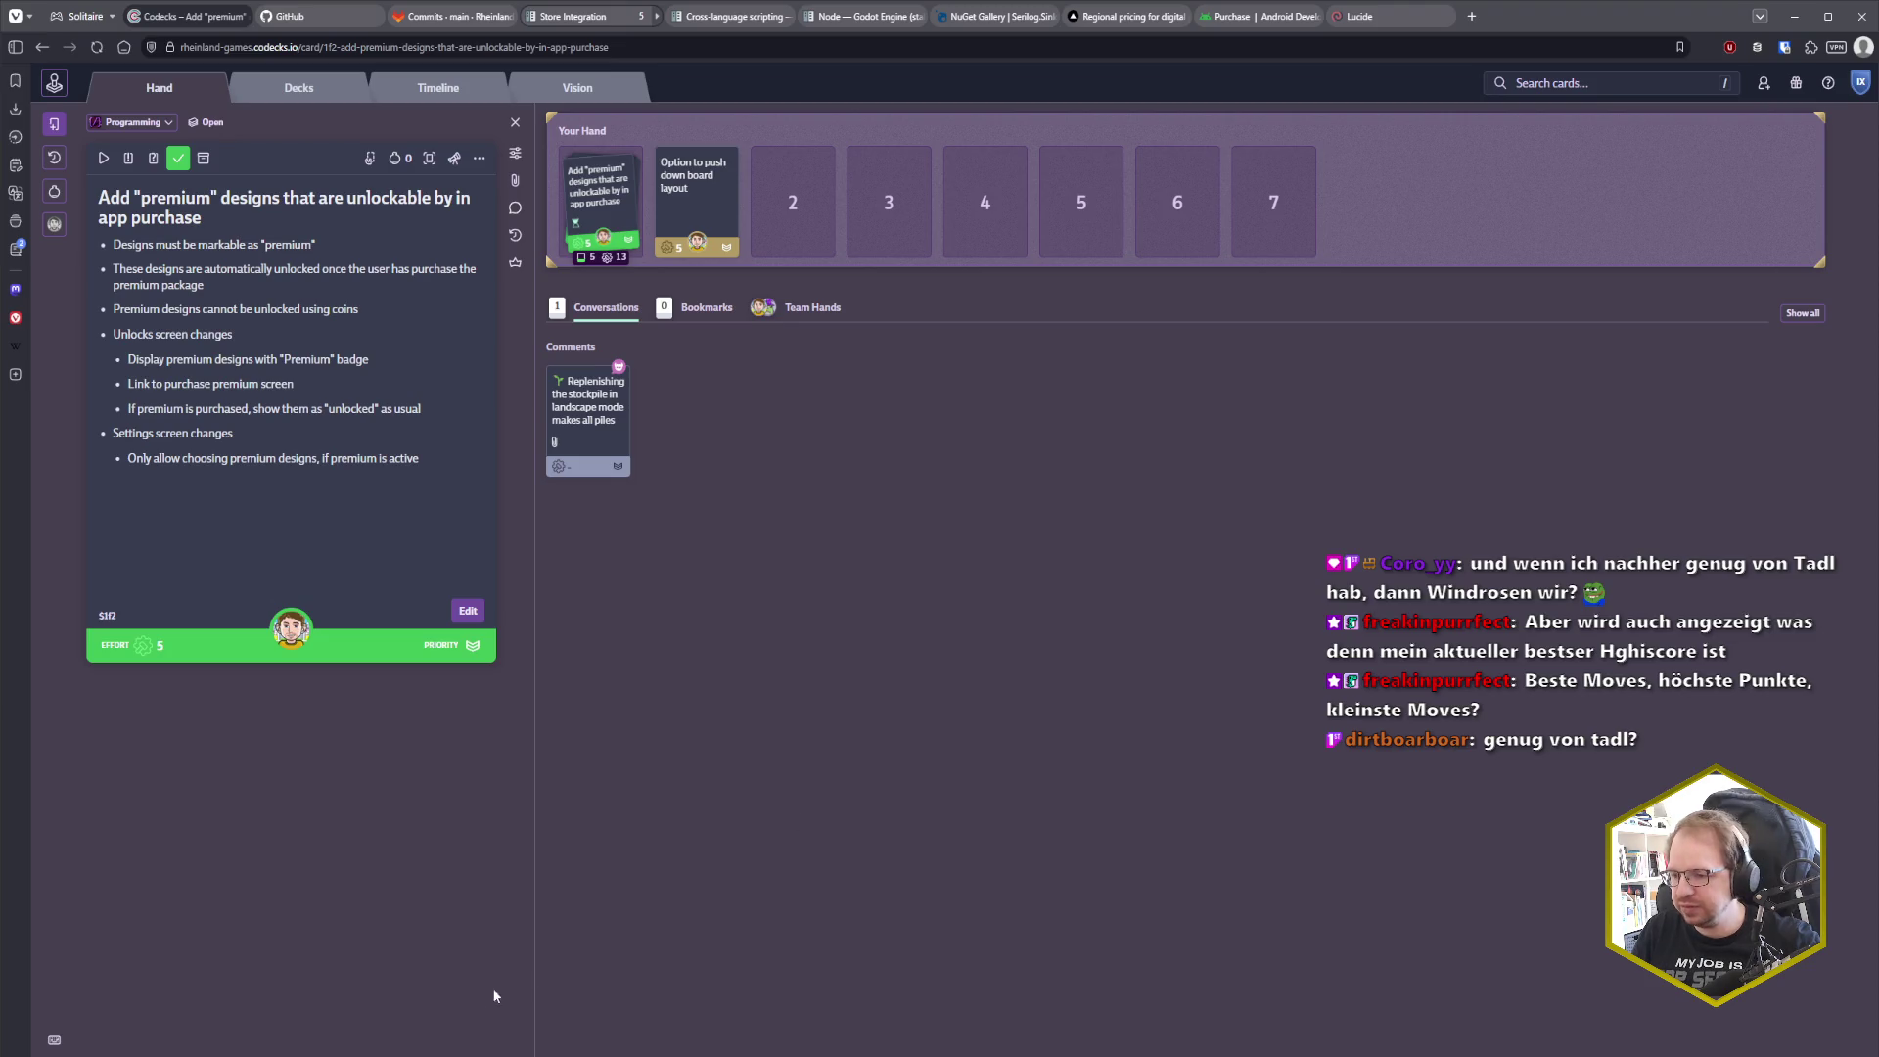
key(alt+Tab)
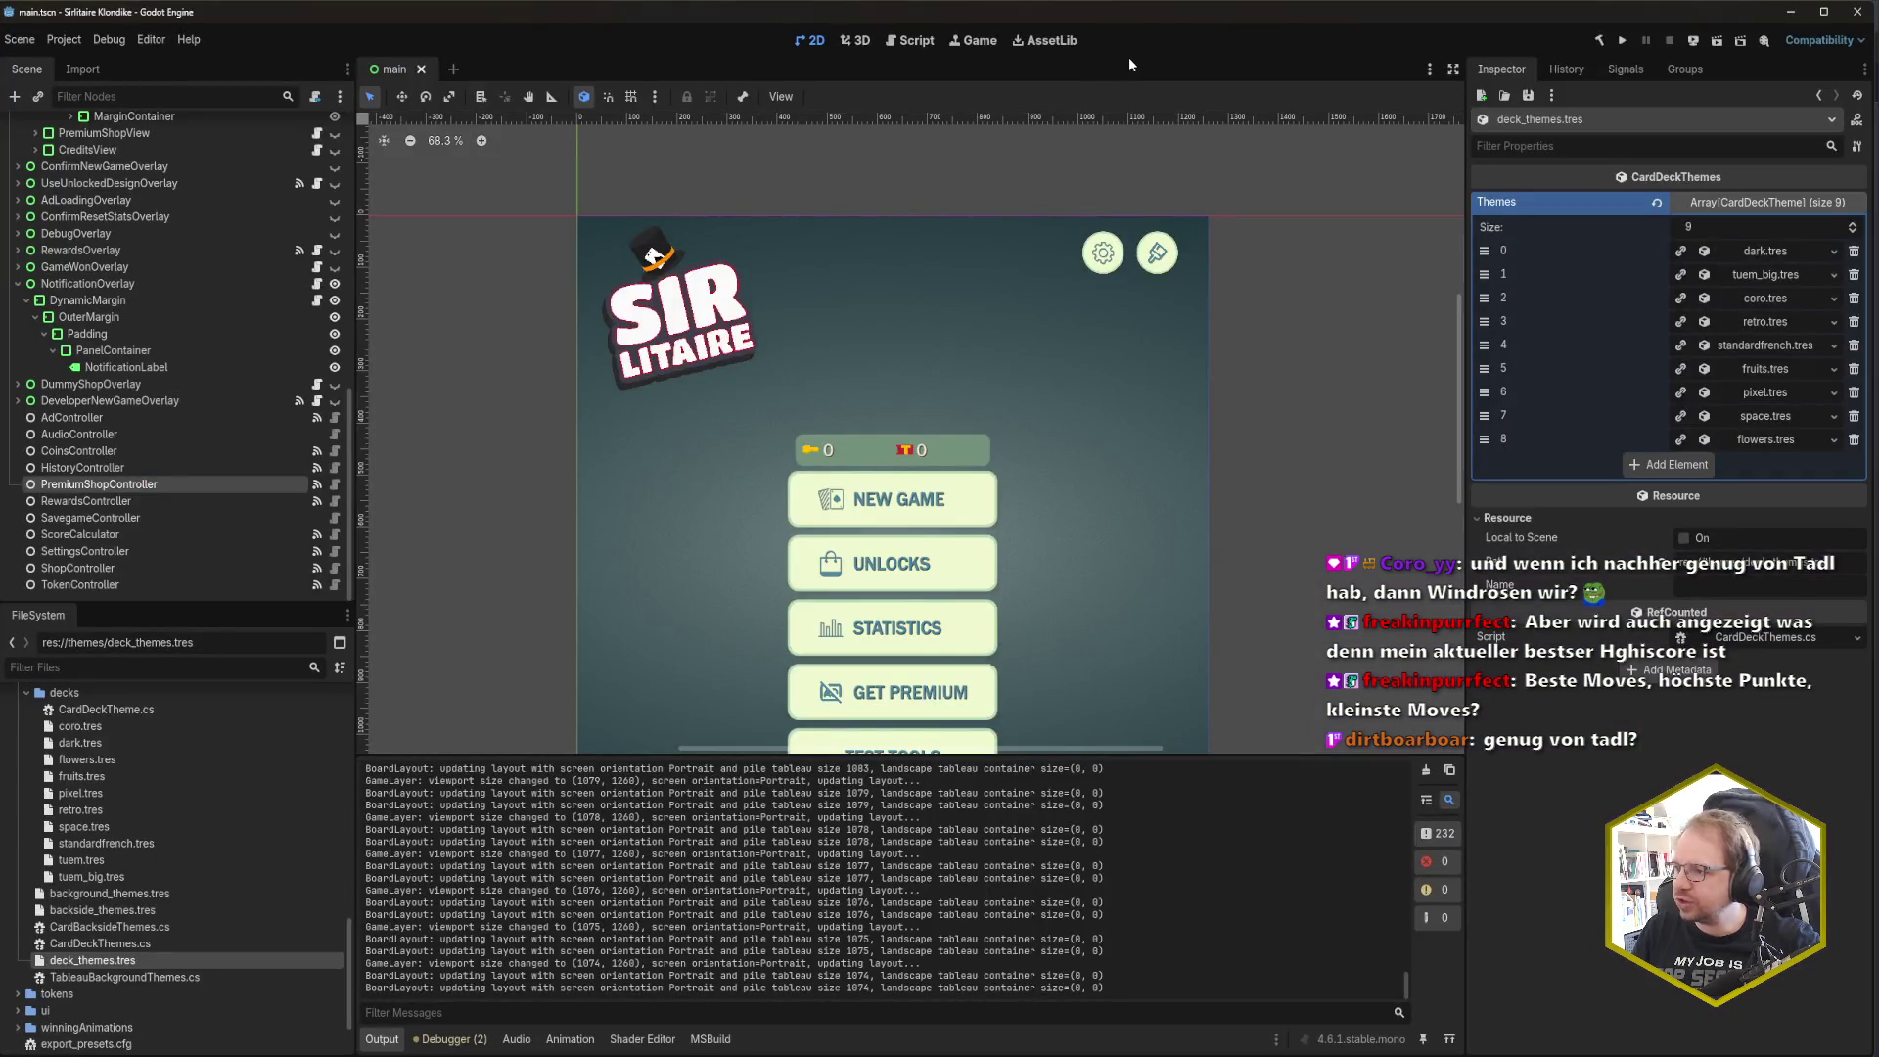
Step: Run the Sir Litaire project and move its game window toward the screen centre
key(F5)
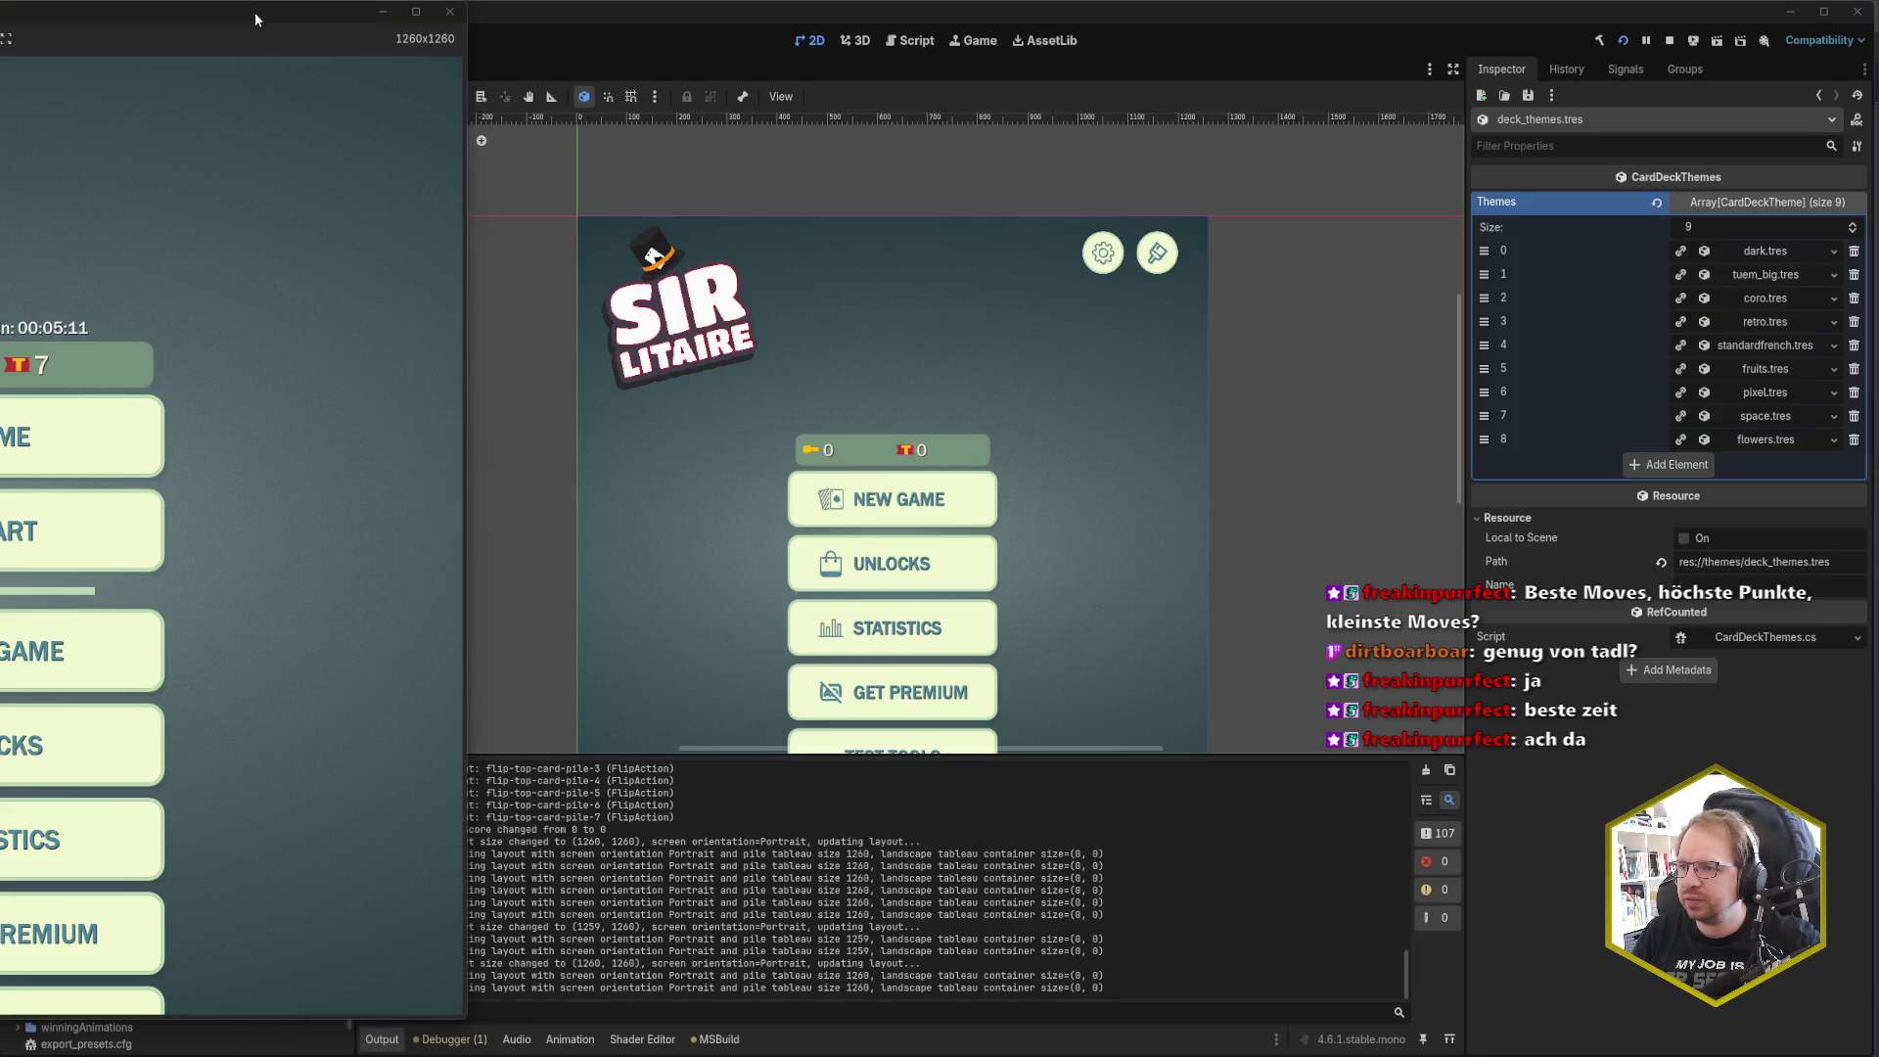
drag(255, 11, 1051, 23)
Step: On the Statistics screen, cycle between All Time and Monthly, ending on All Time, then go back
click(855, 825)
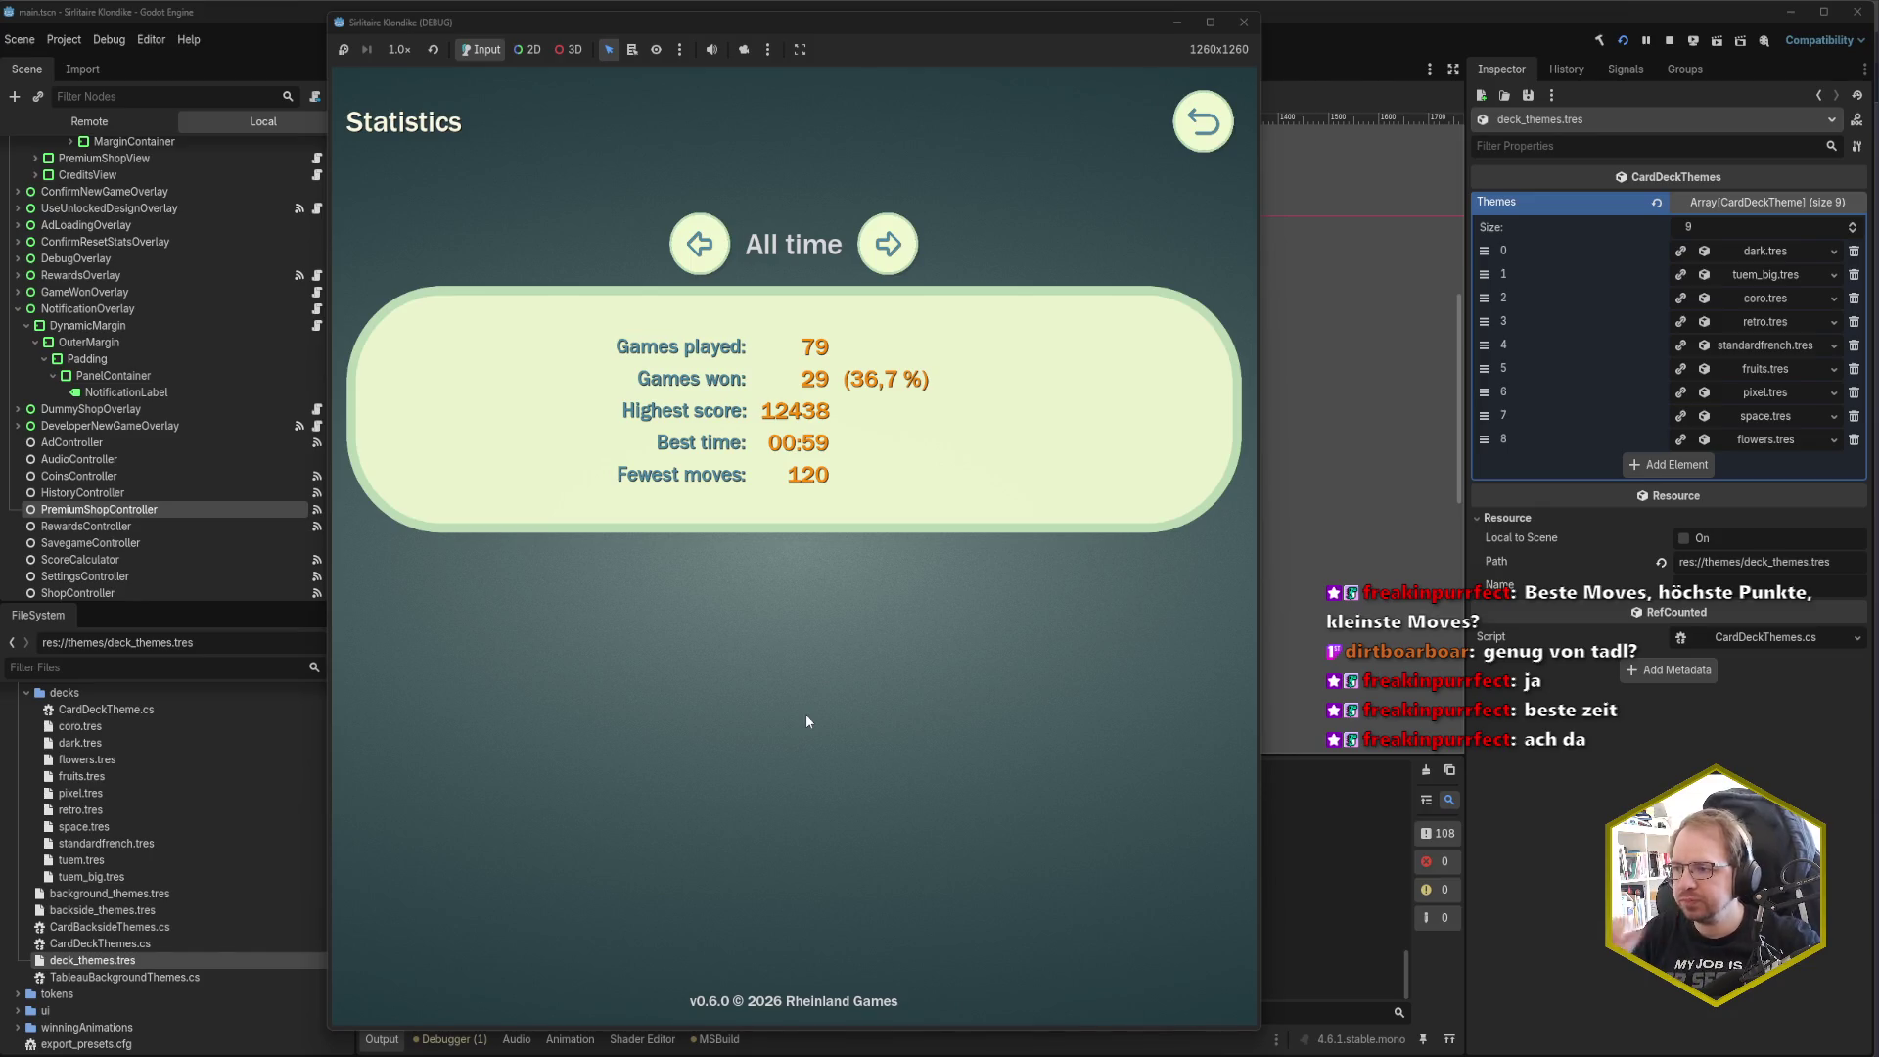
click(884, 249)
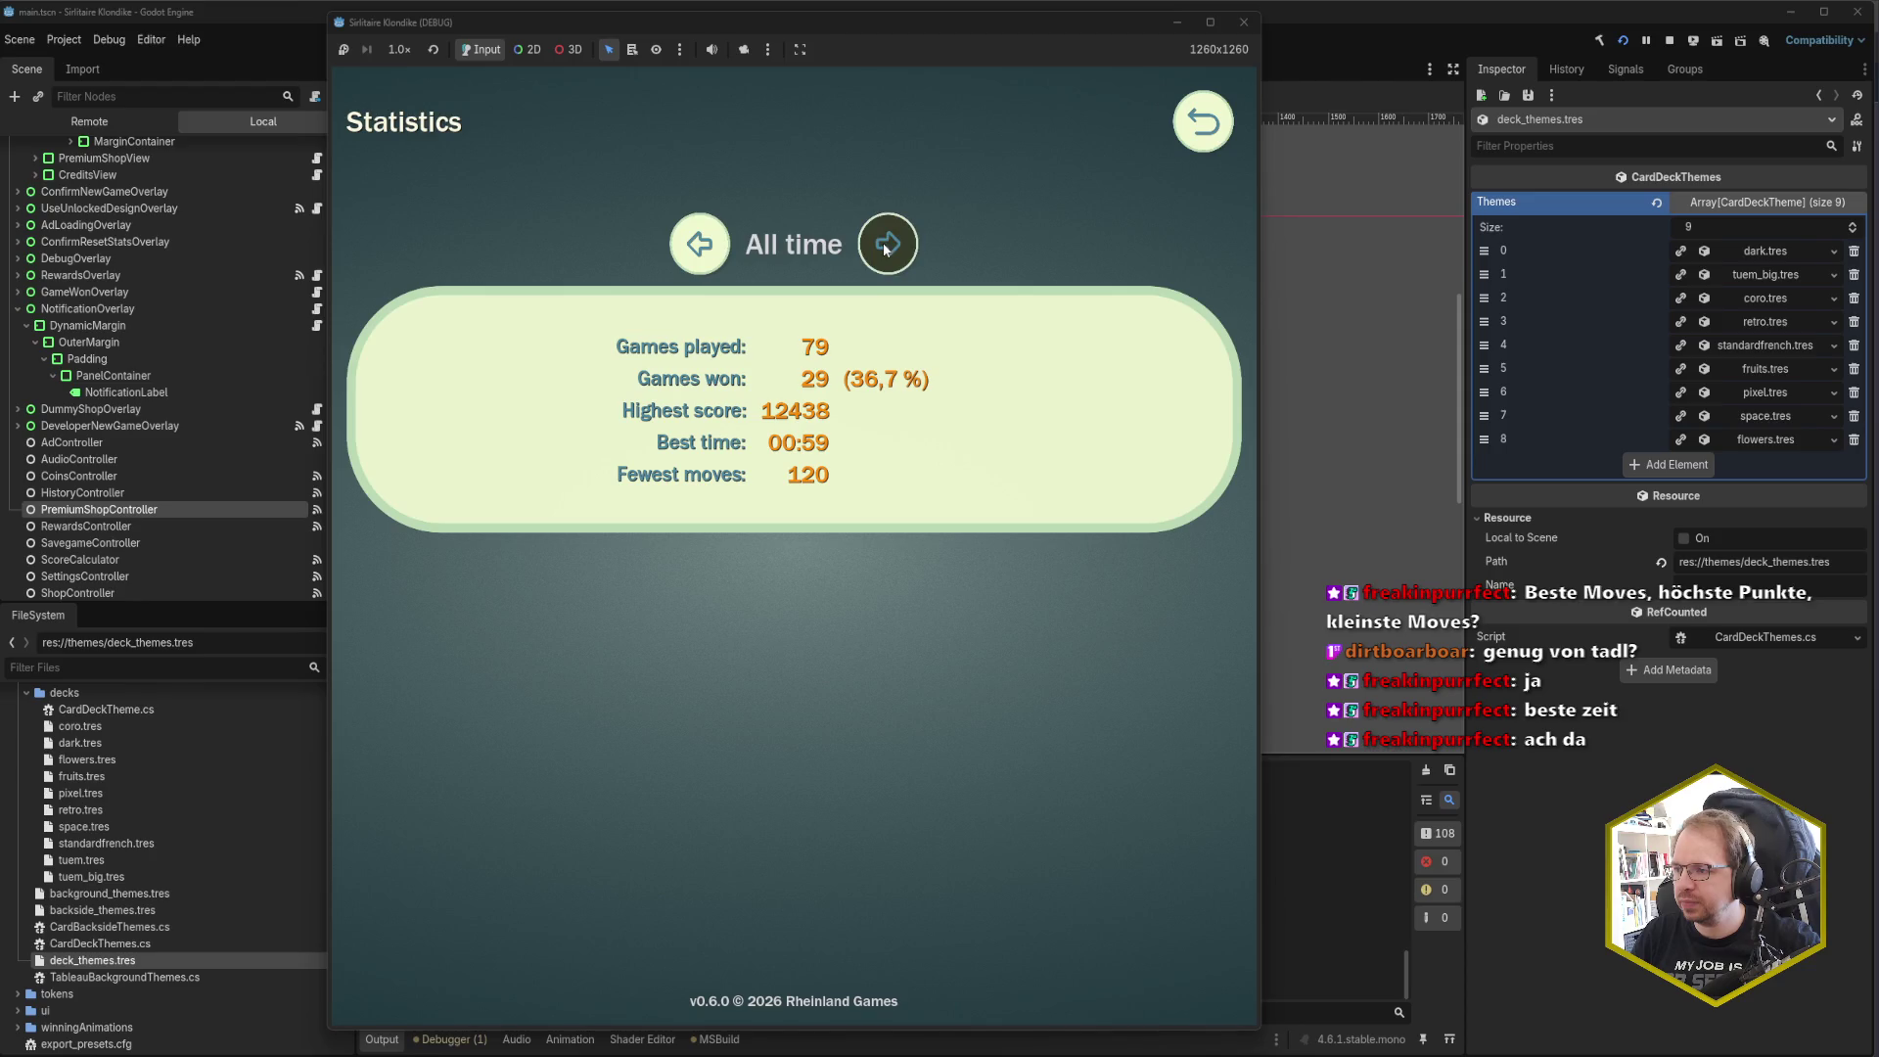
click(884, 250)
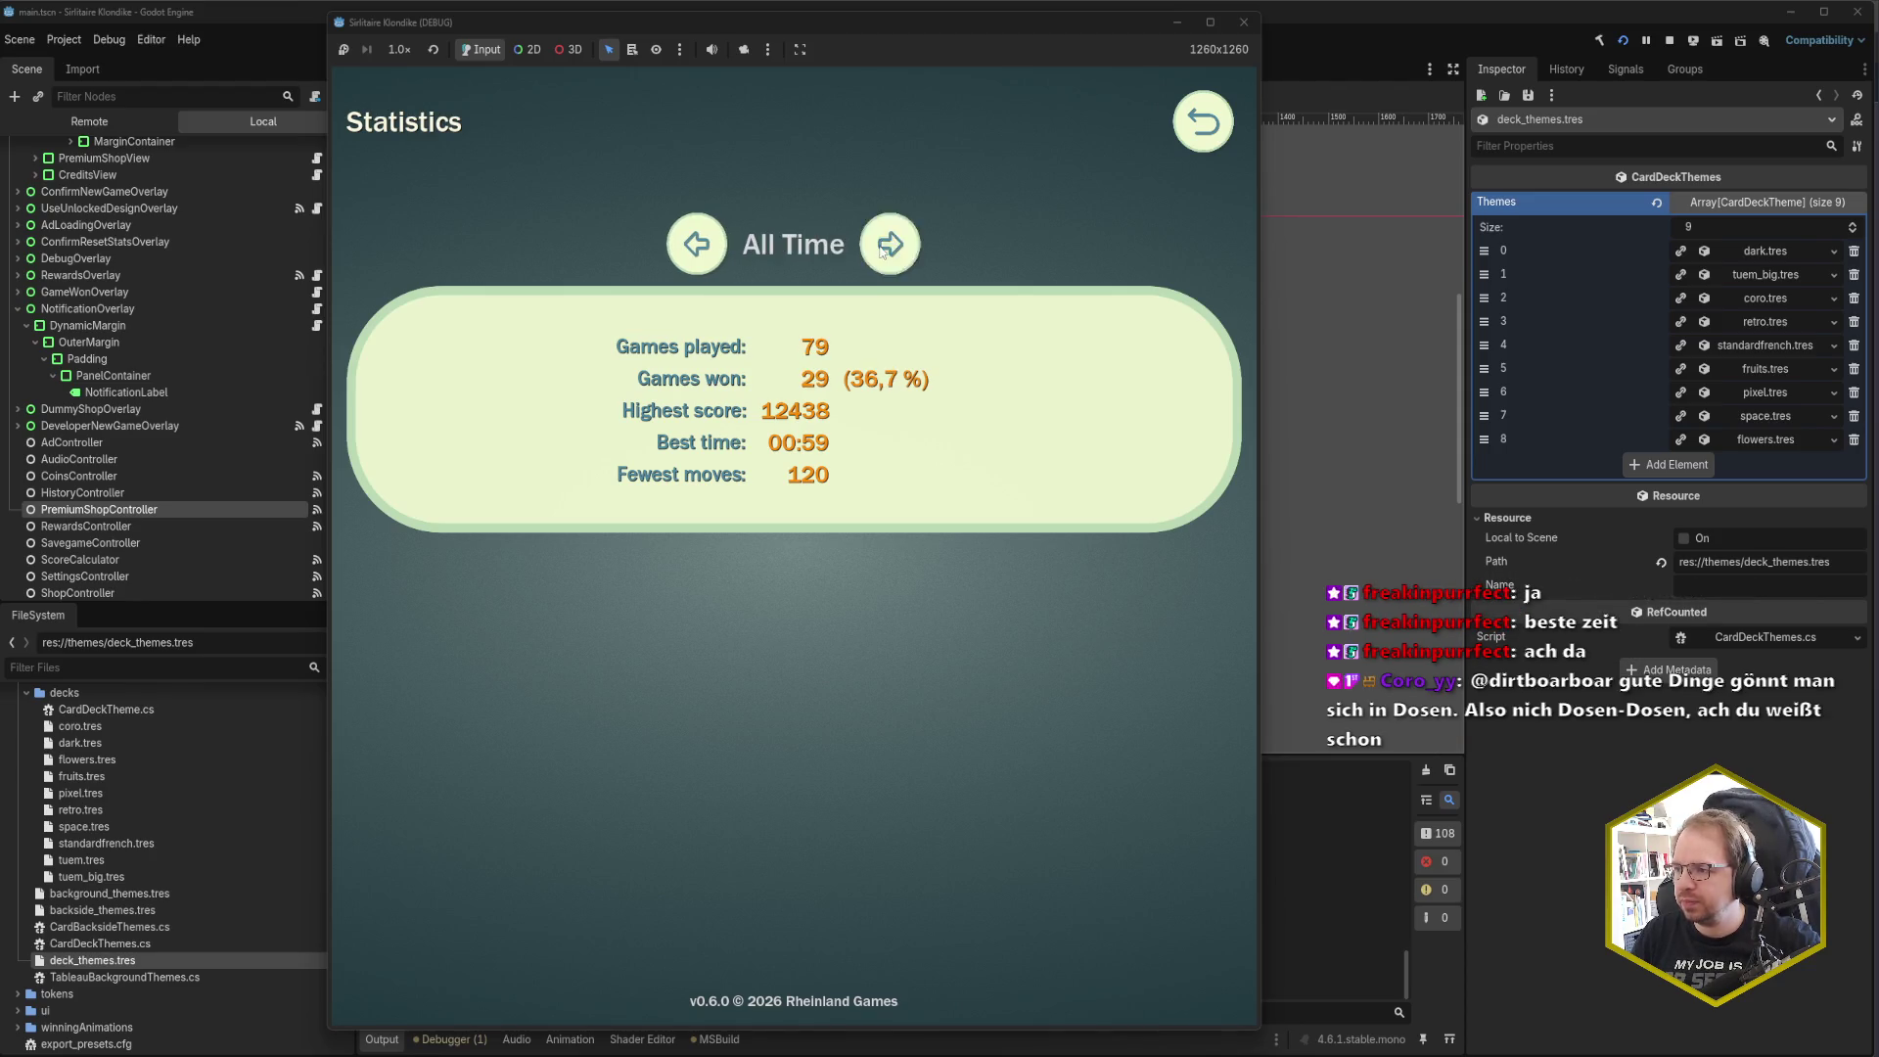
click(884, 250)
click(882, 252)
click(882, 252)
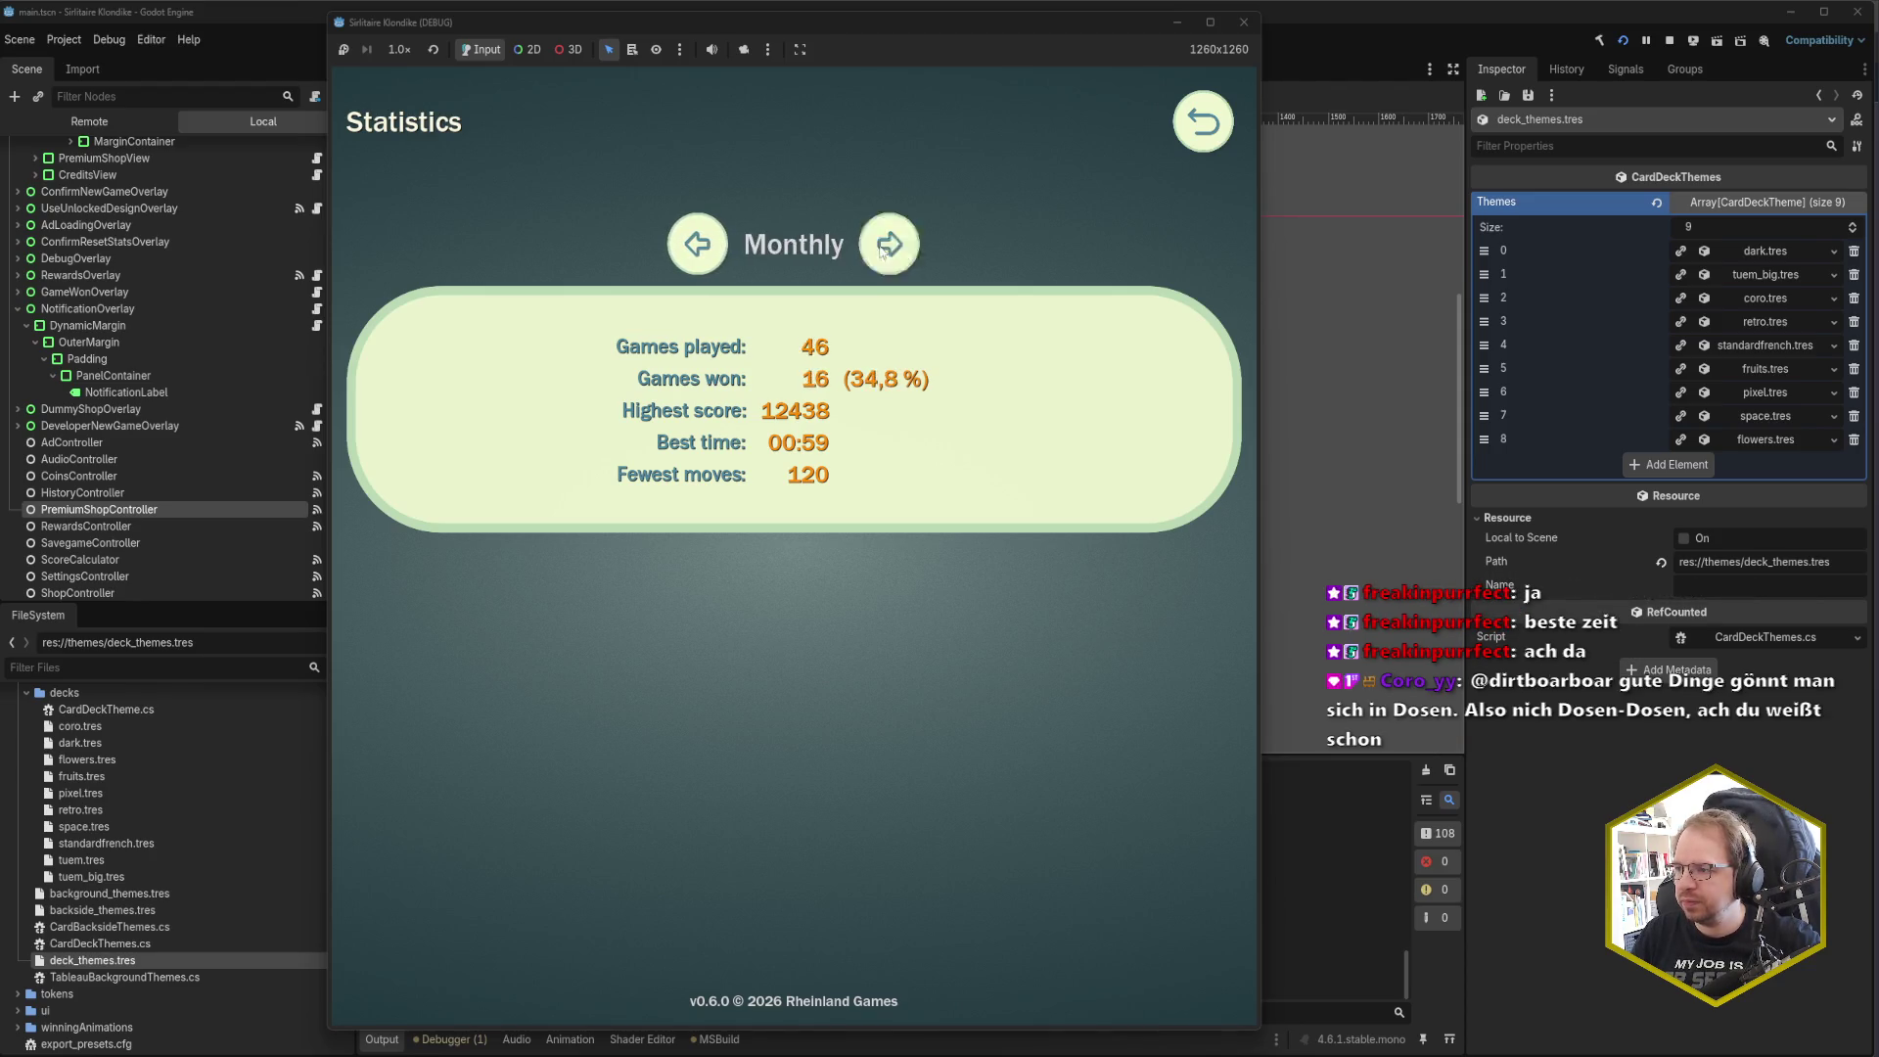
click(894, 256)
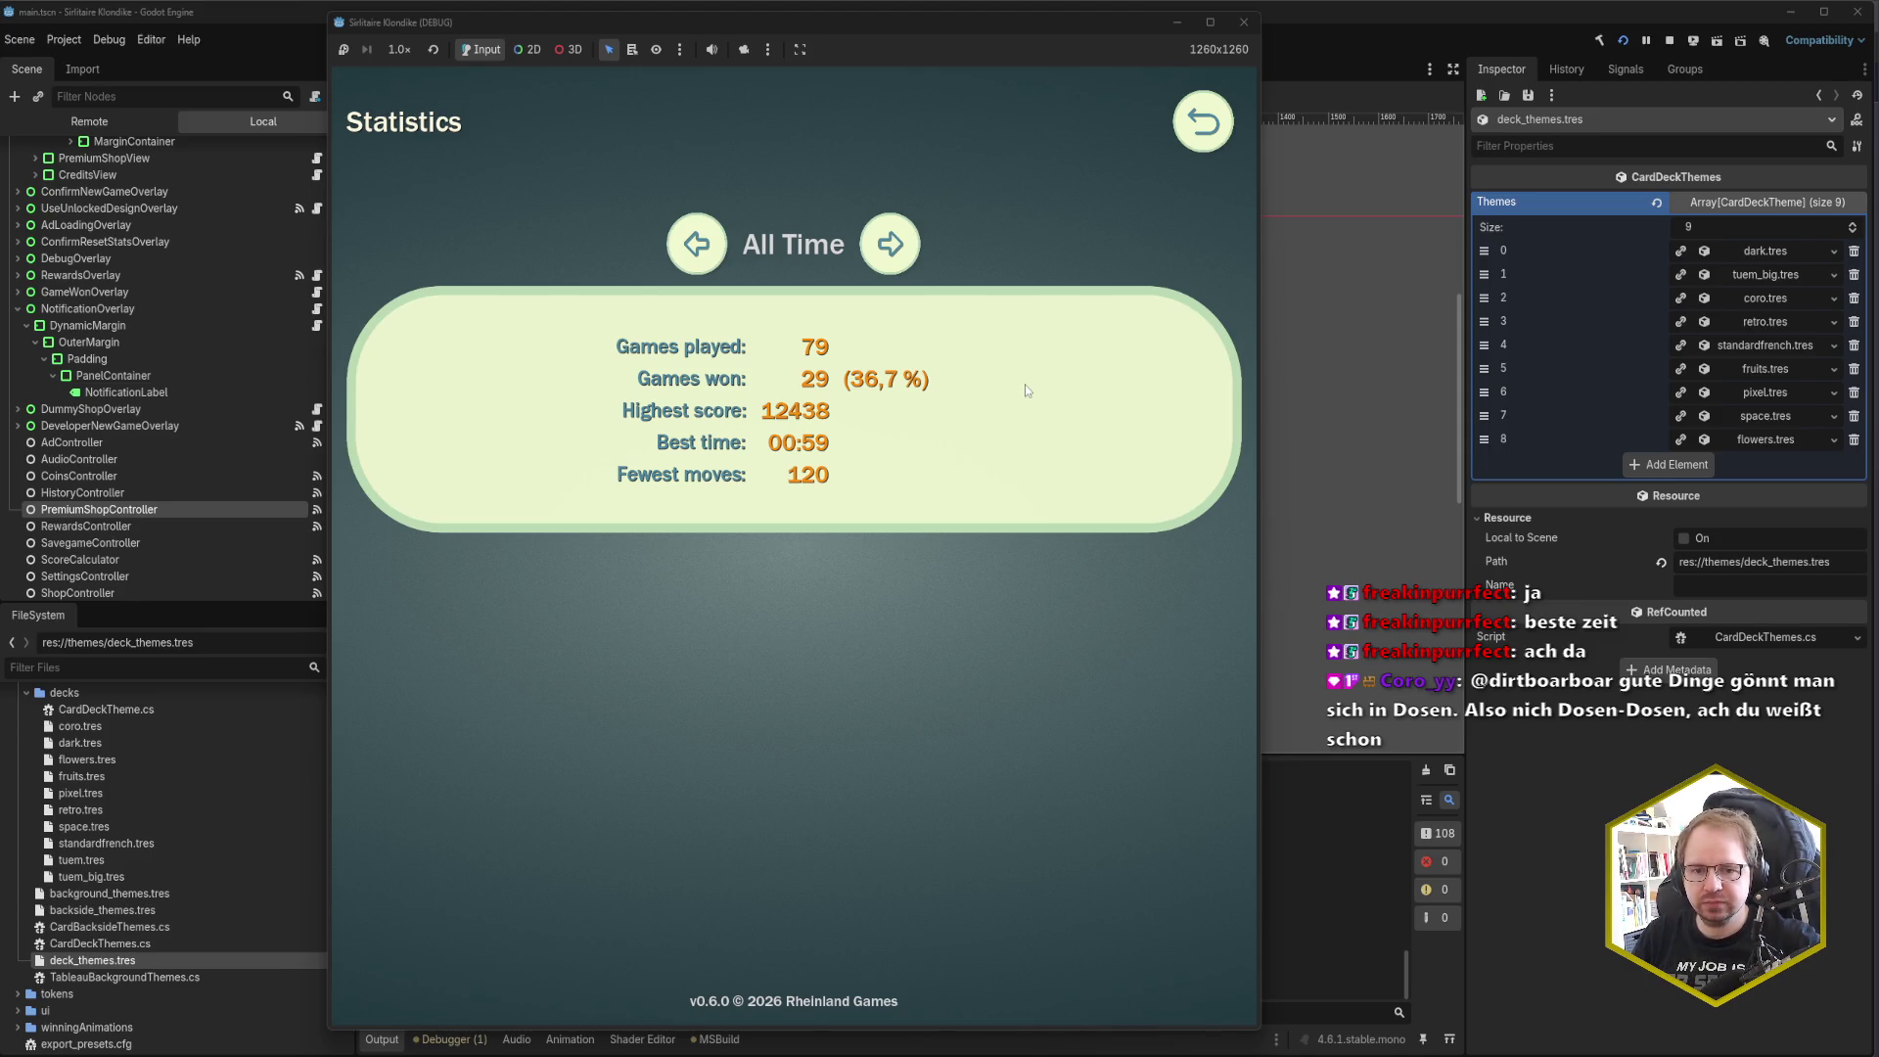
click(1200, 133)
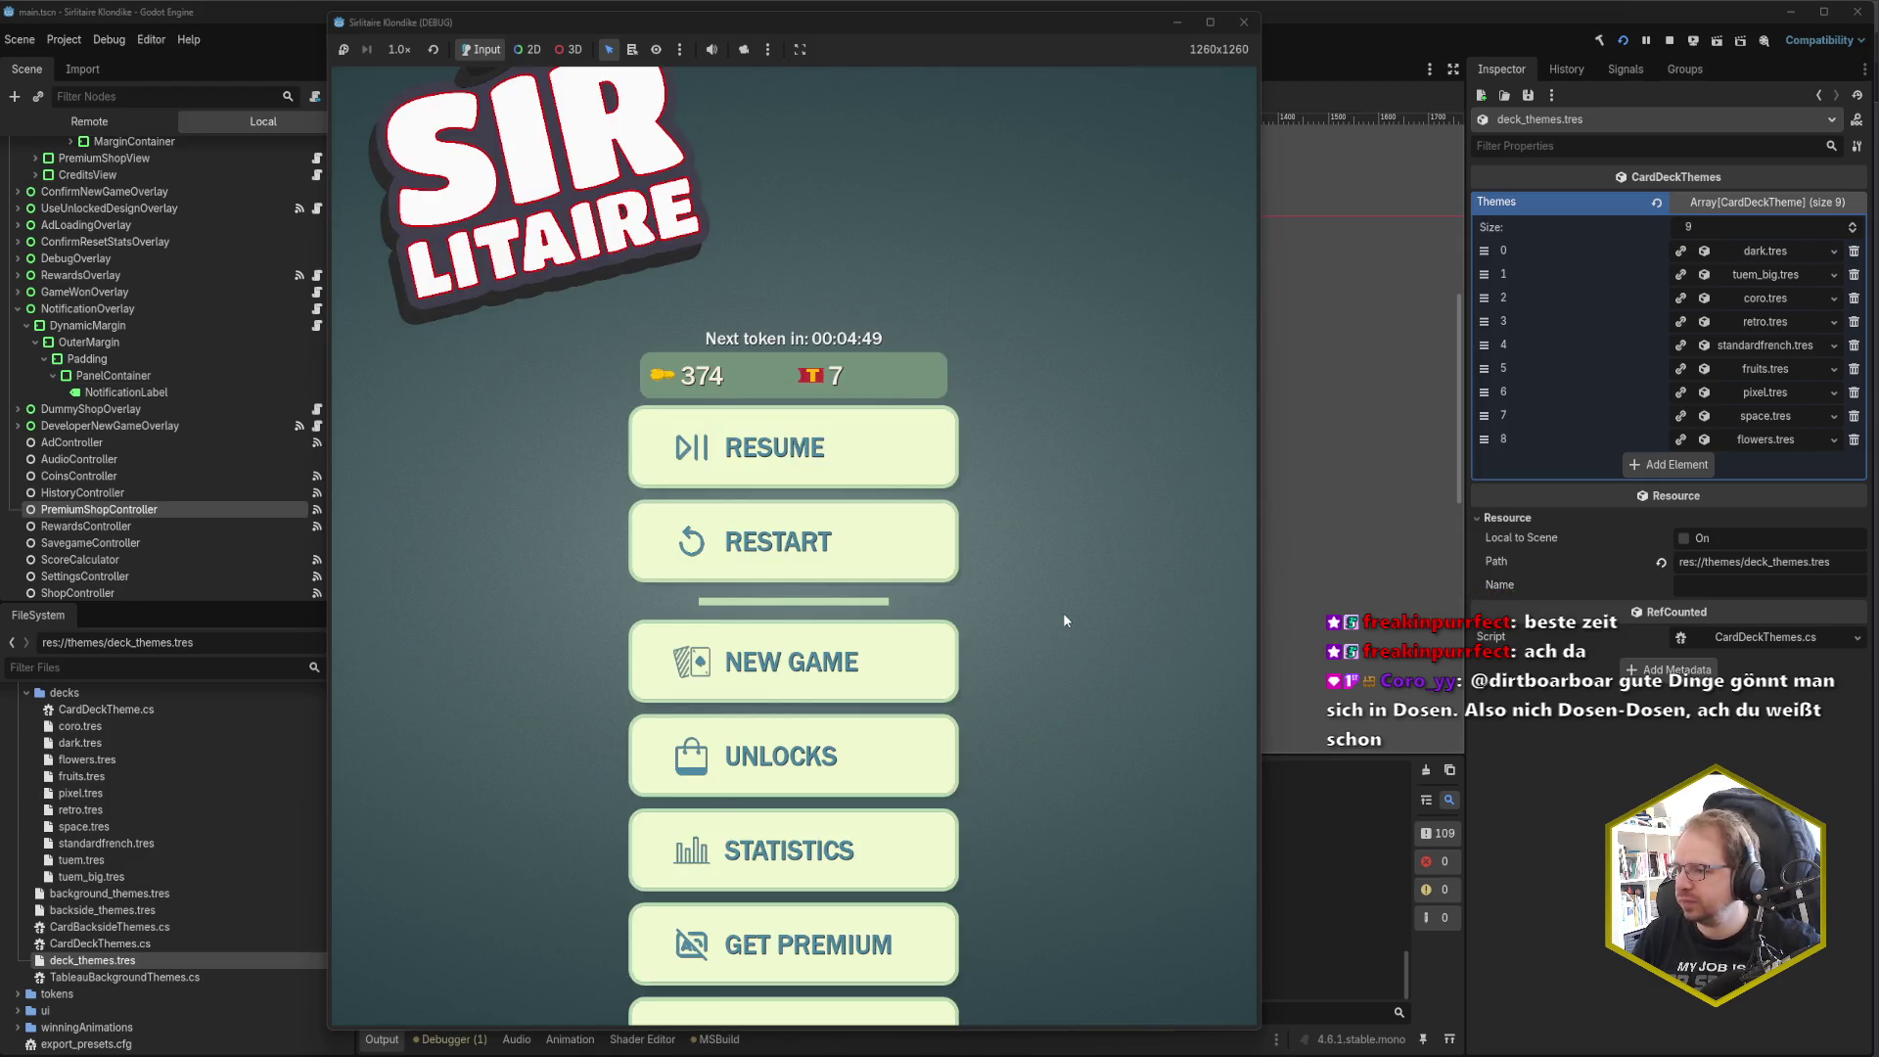
Step: Close the running Sir Litaire game window to return to the editor
click(1243, 22)
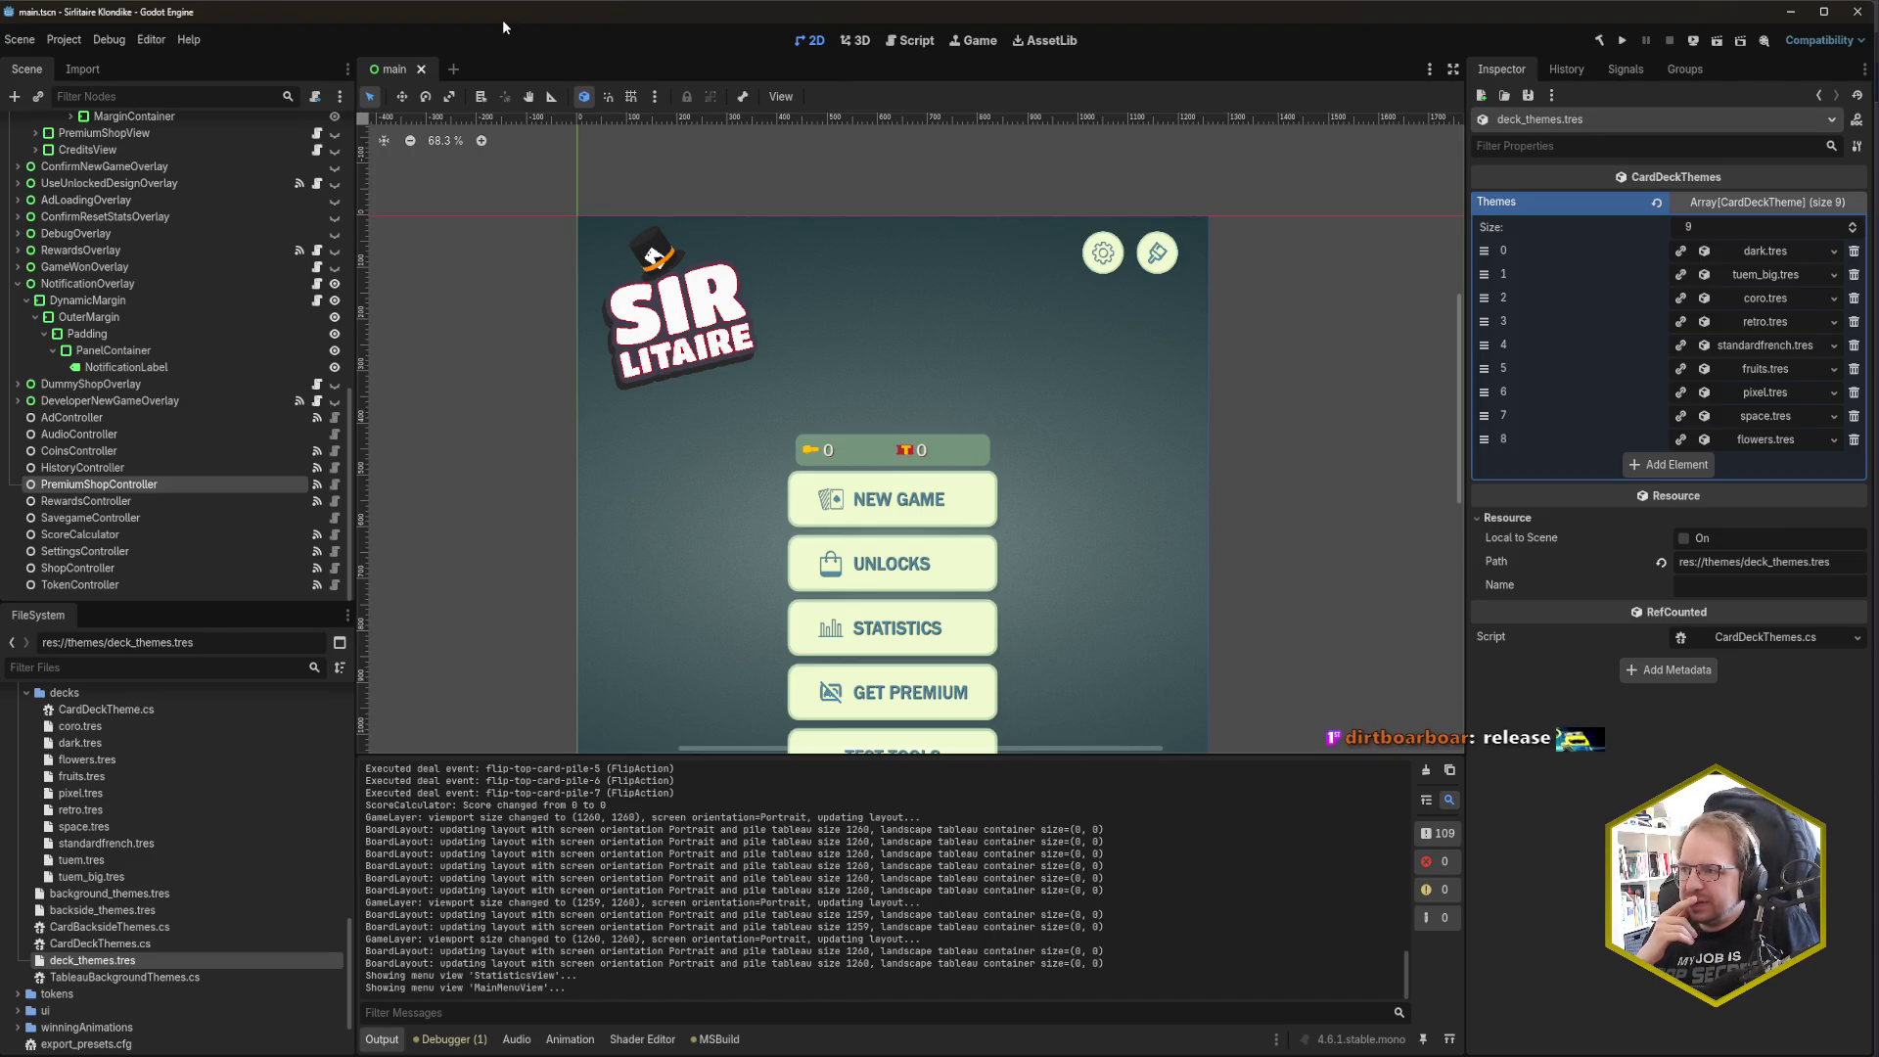
Step: Relaunch the game, narrow its window and centre it on screen
key(F5)
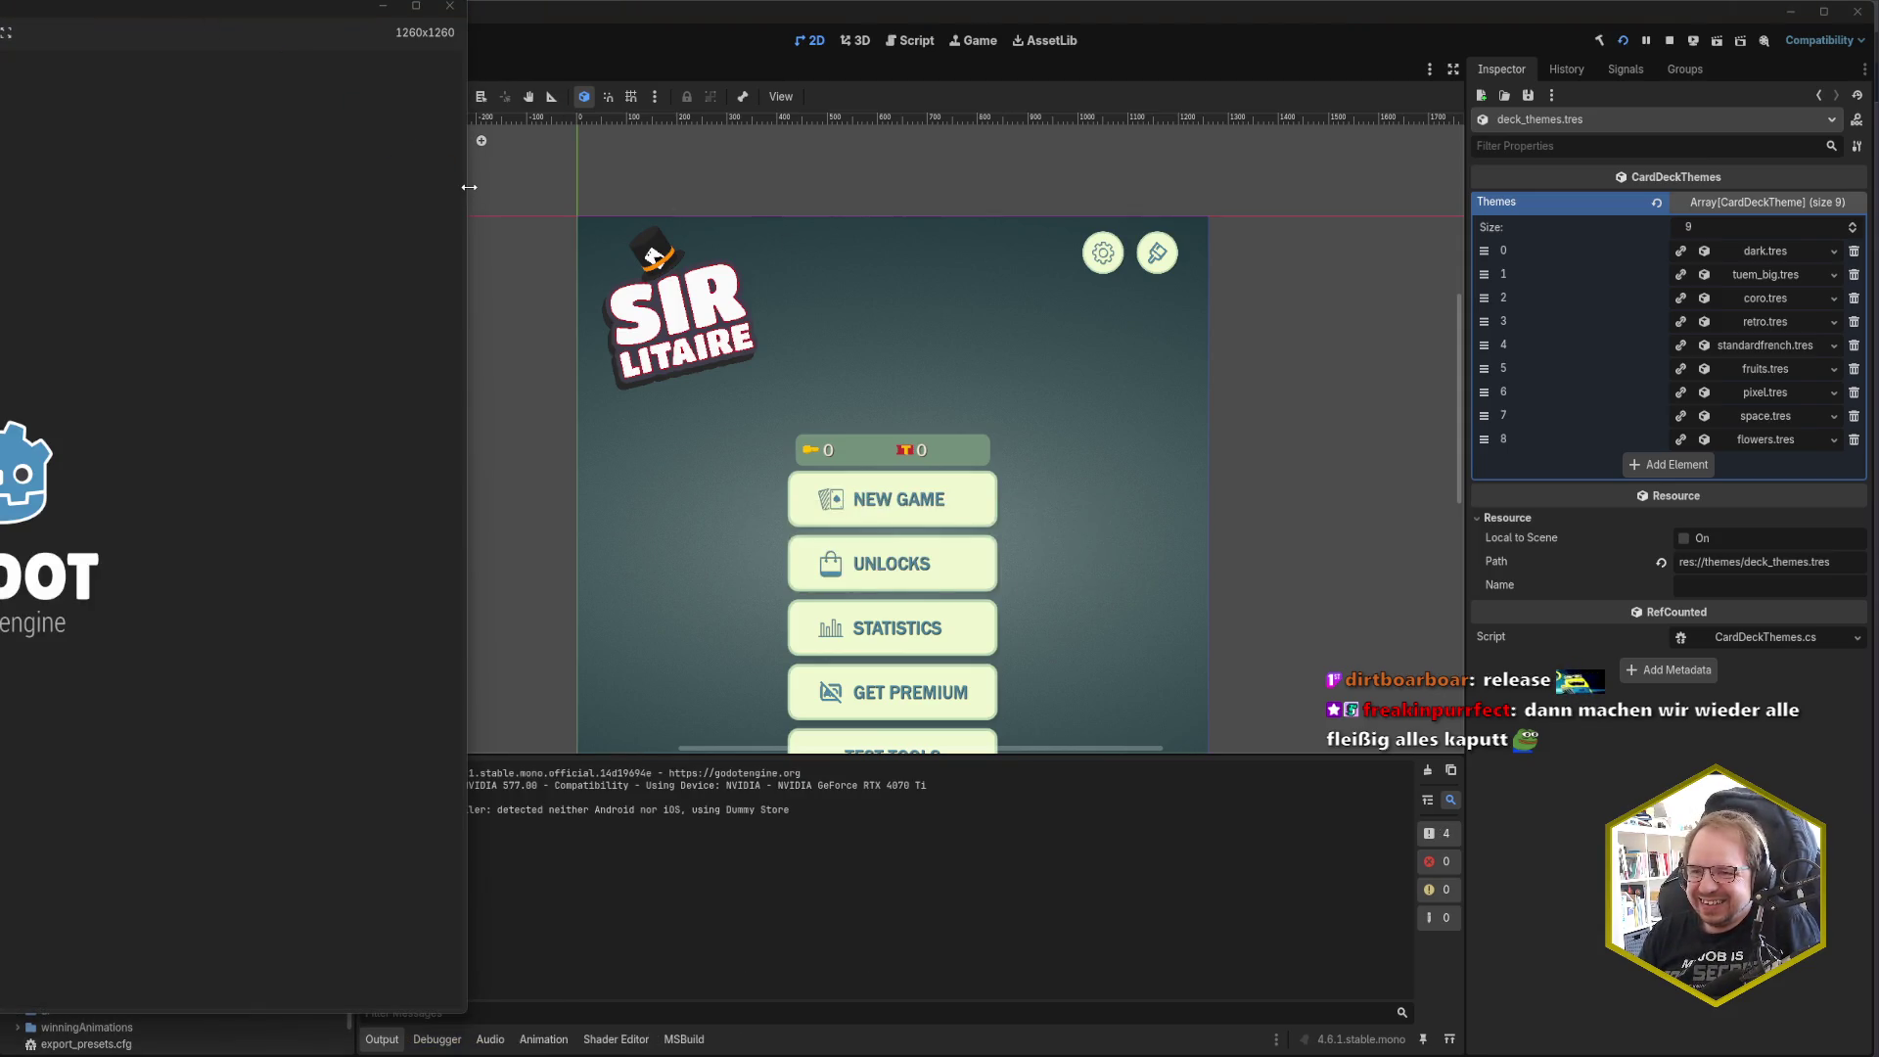
drag(468, 186, 310, 200)
drag(112, 6, 954, 43)
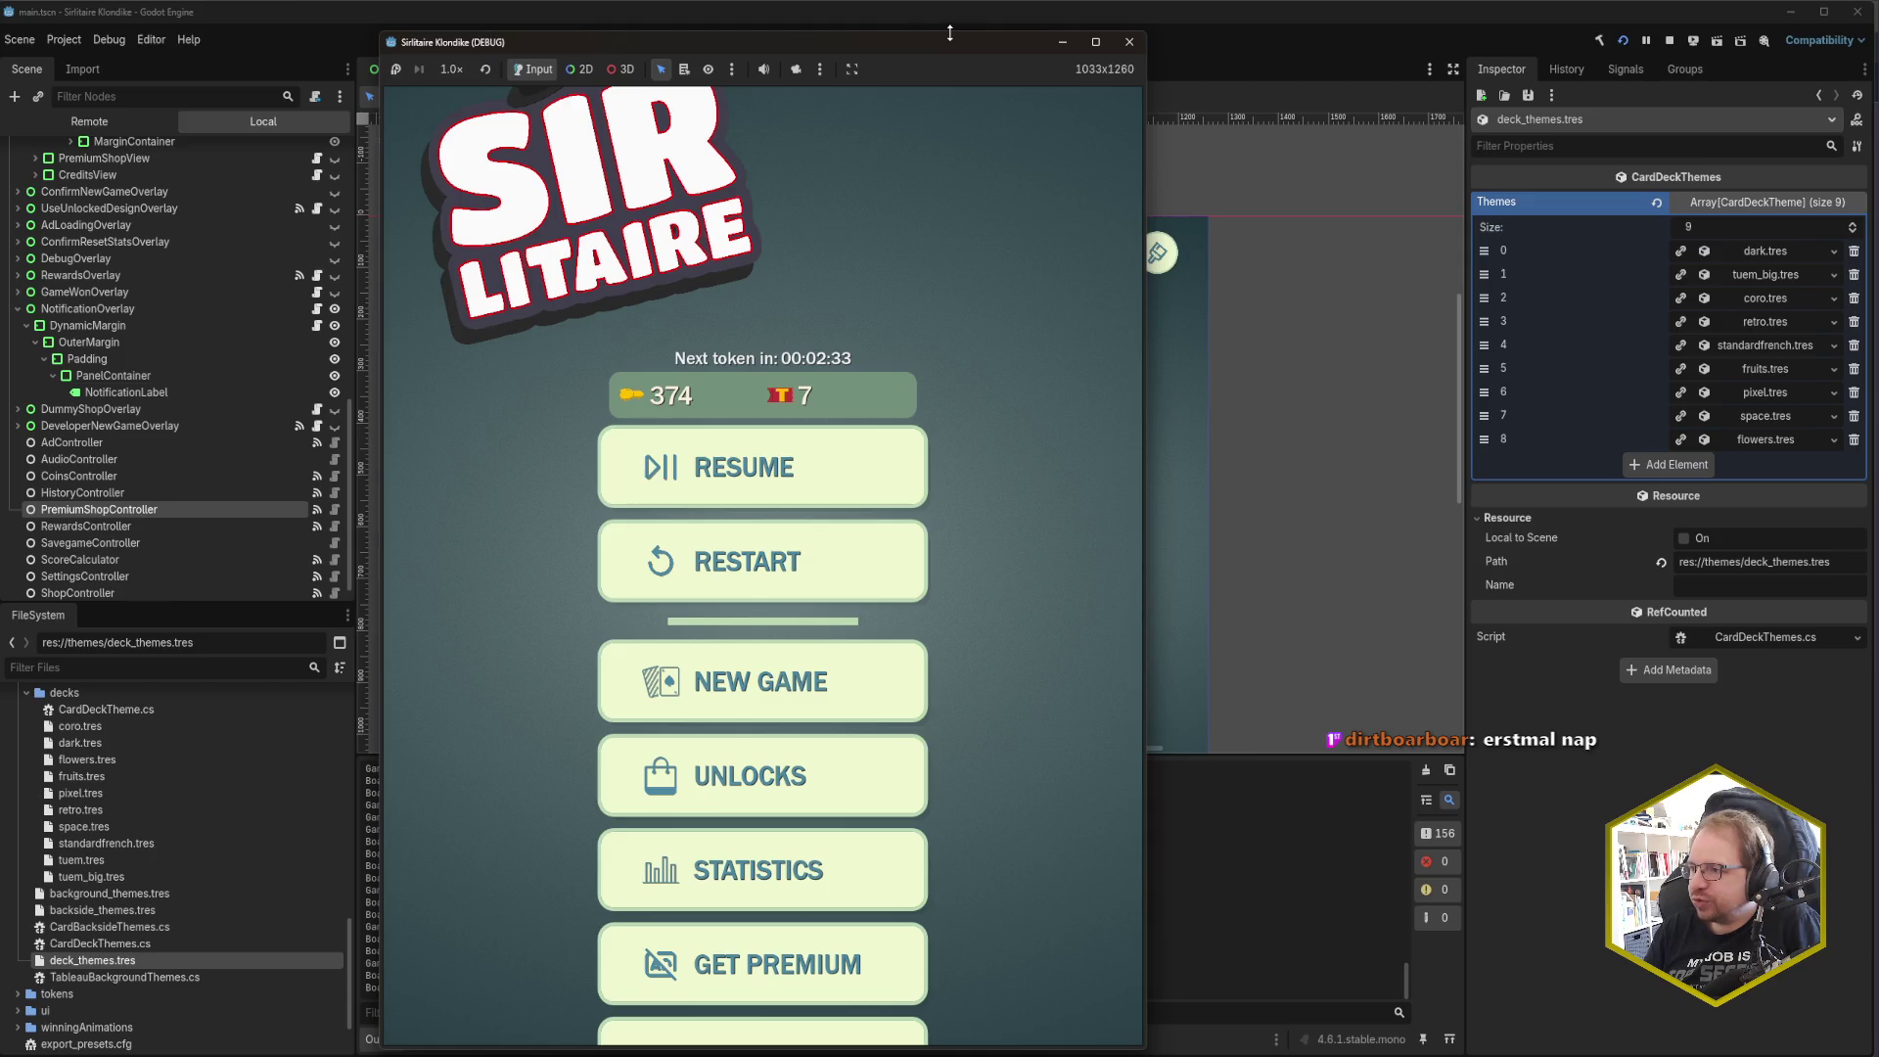
Step: Make the game window slightly taller and choose New Game to get the lost-game warning
drag(950, 33, 954, 19)
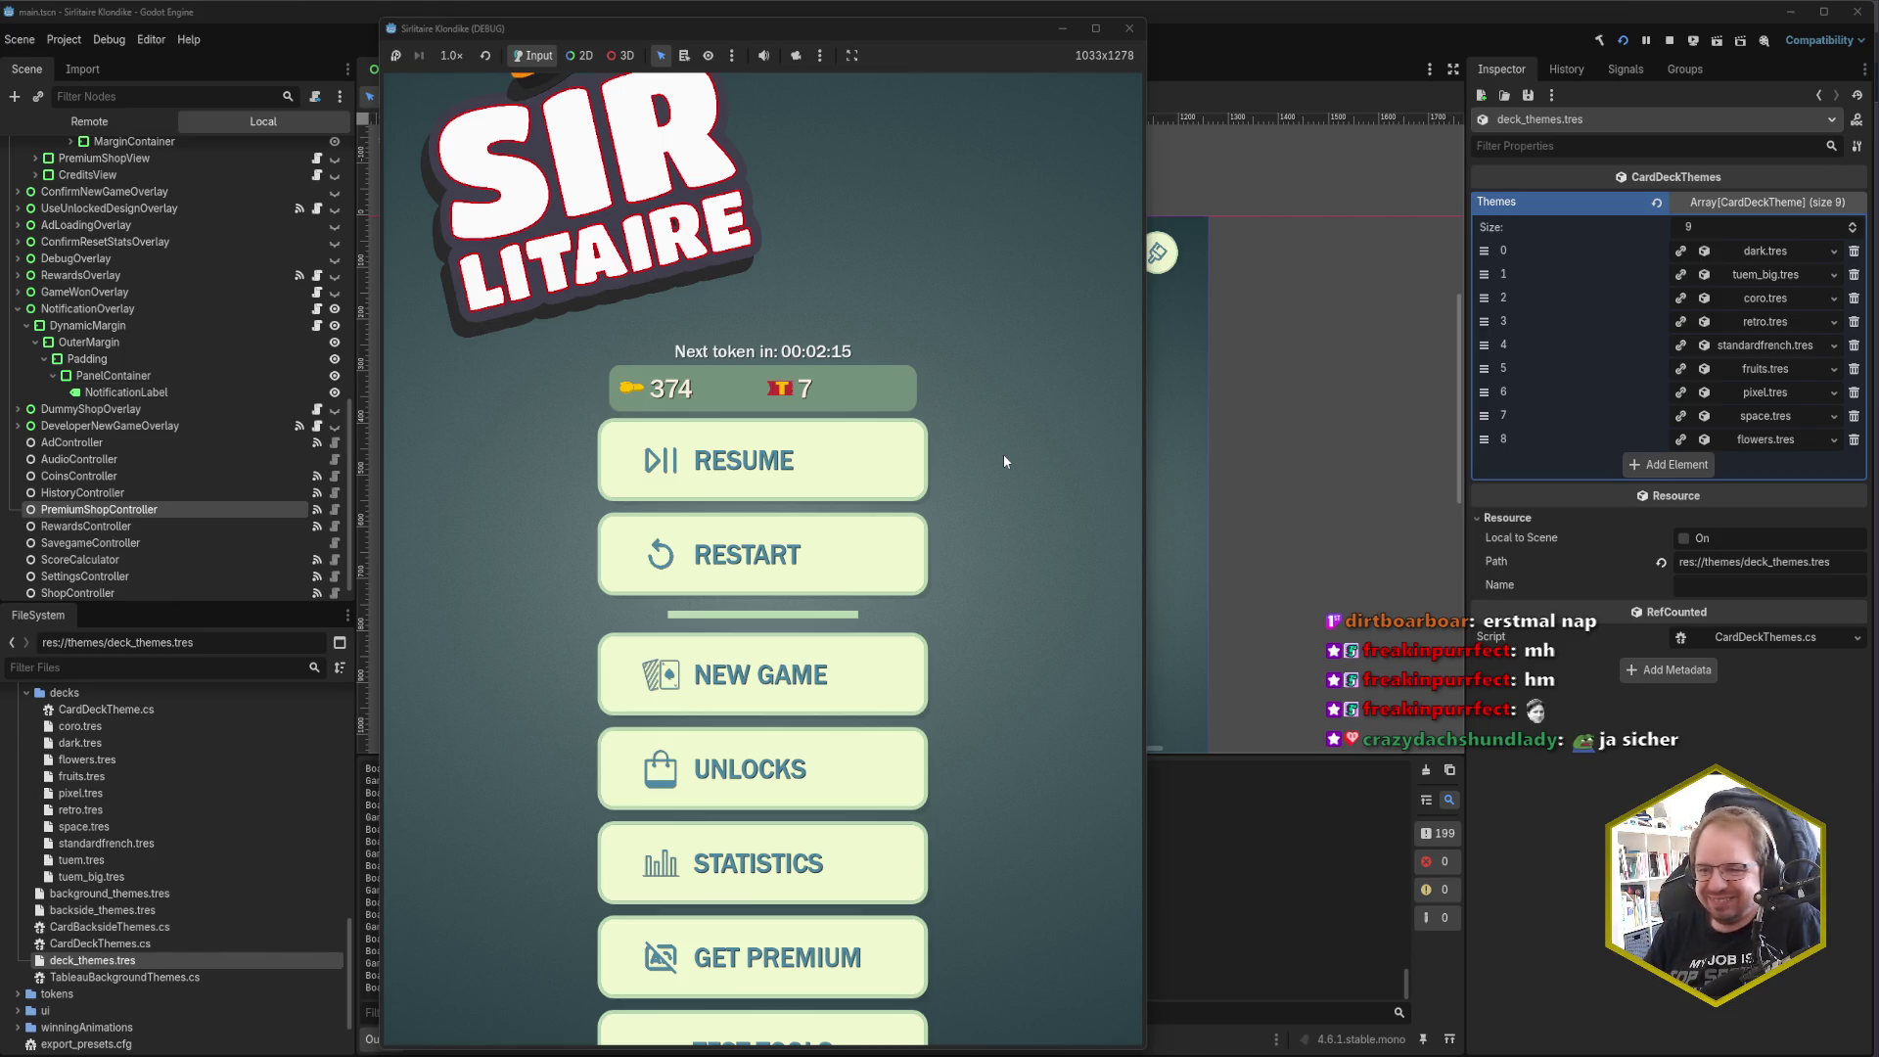
click(869, 650)
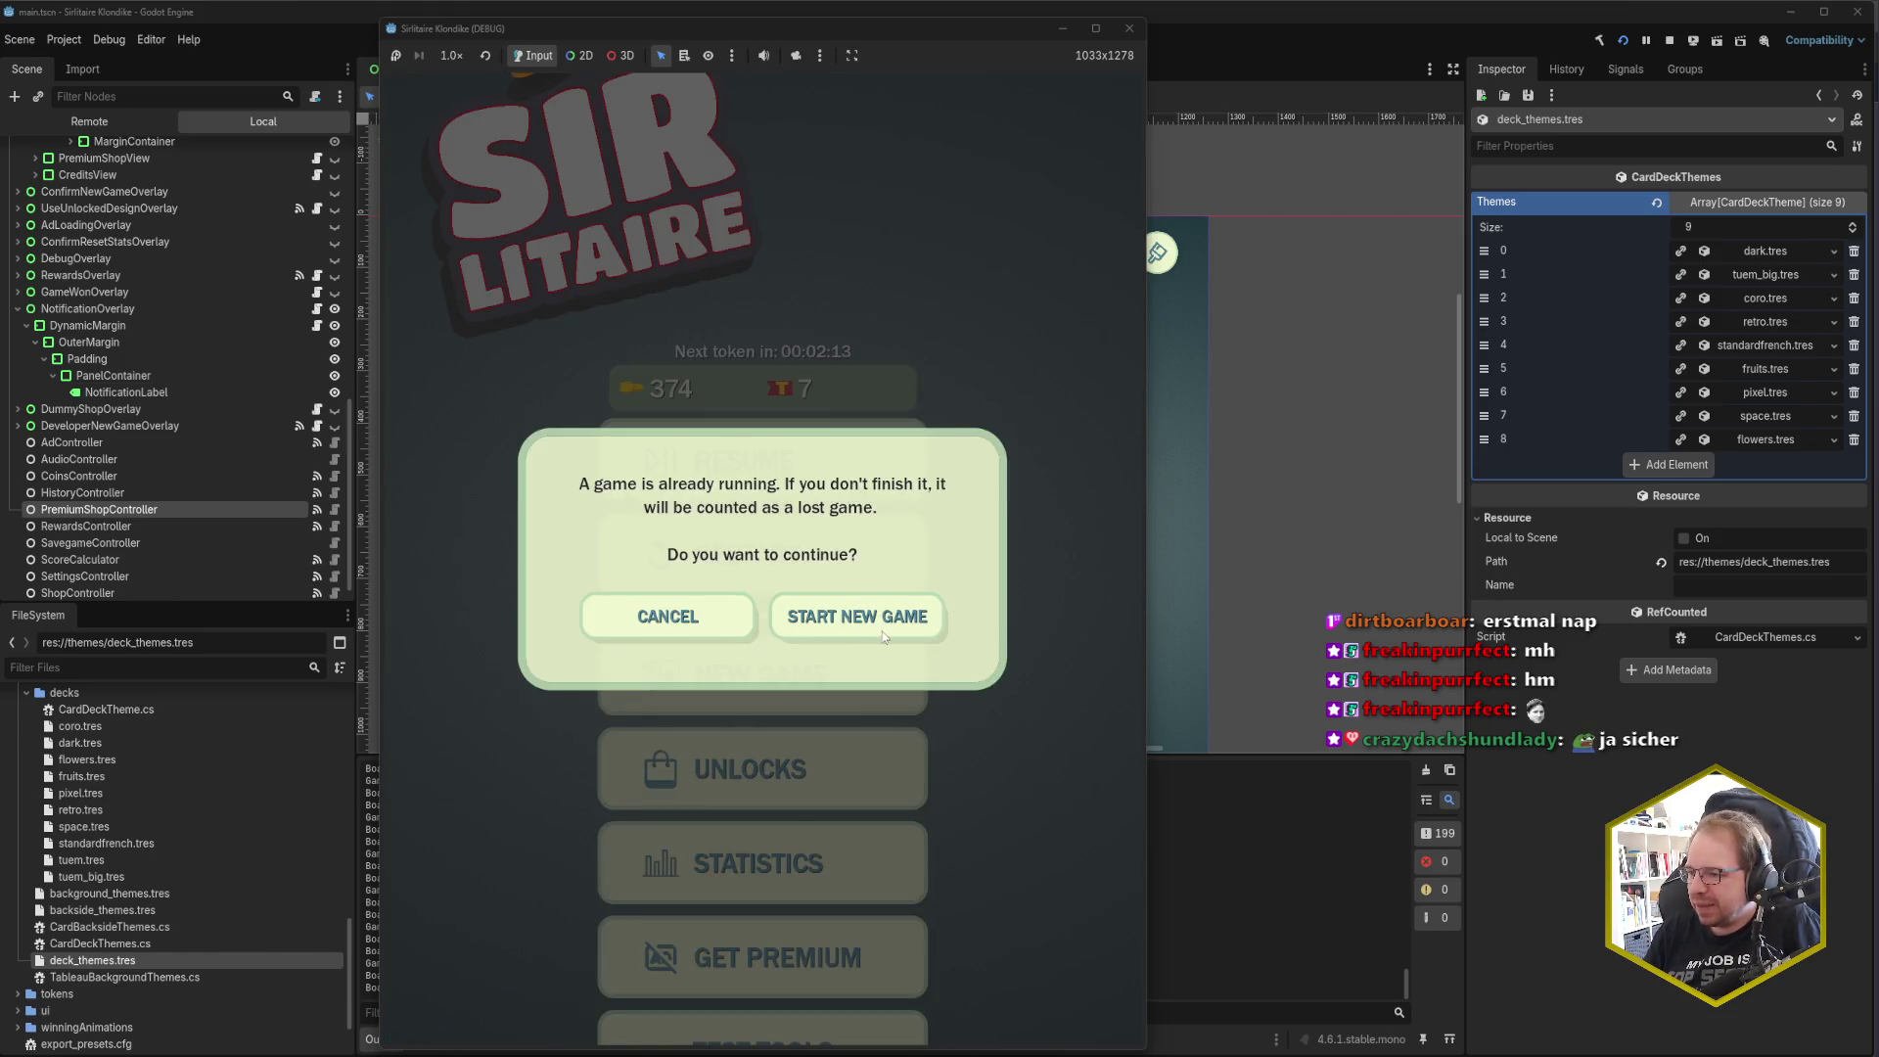
Step: Cancel the new-game warning, request it again, and cancel once more
click(729, 631)
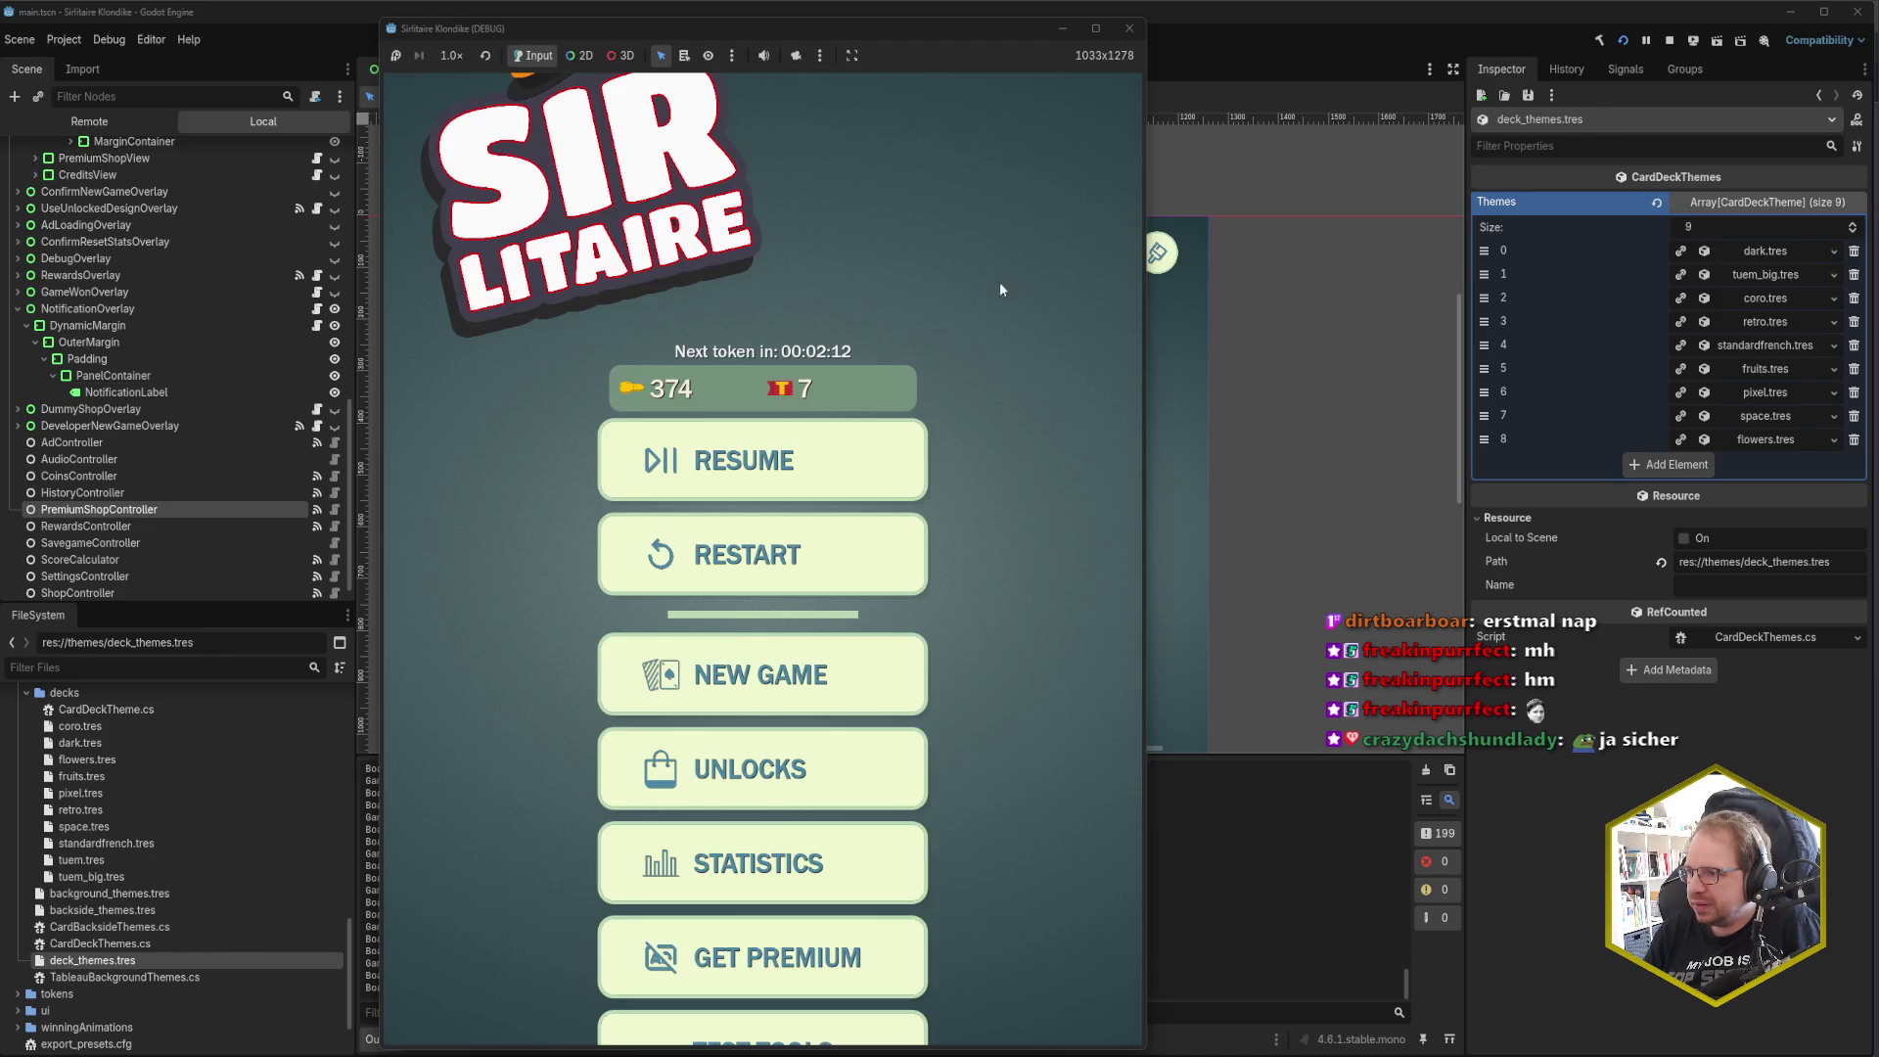
click(848, 675)
click(684, 613)
Step: In Unlocks, switch to owned designs, pick the top card deck, and return to the main menu
click(773, 770)
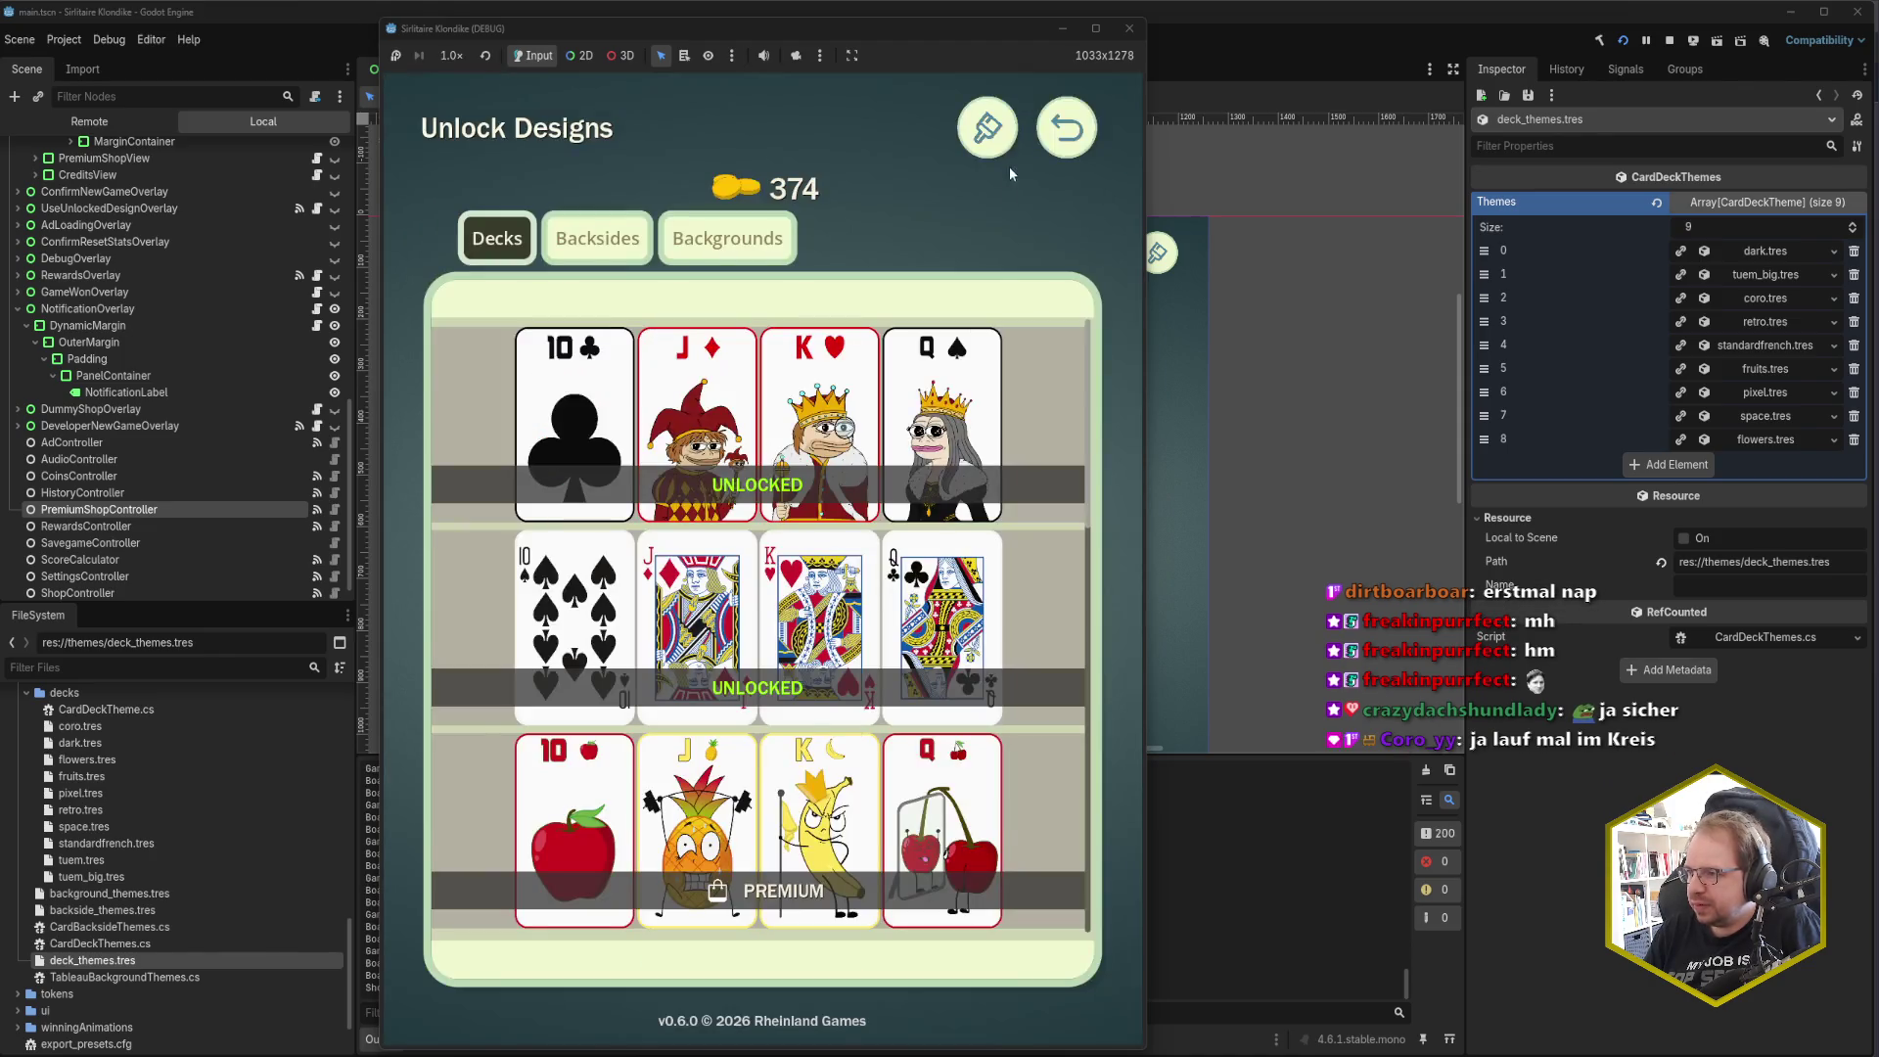
click(988, 137)
scroll(910, 576, down, 5)
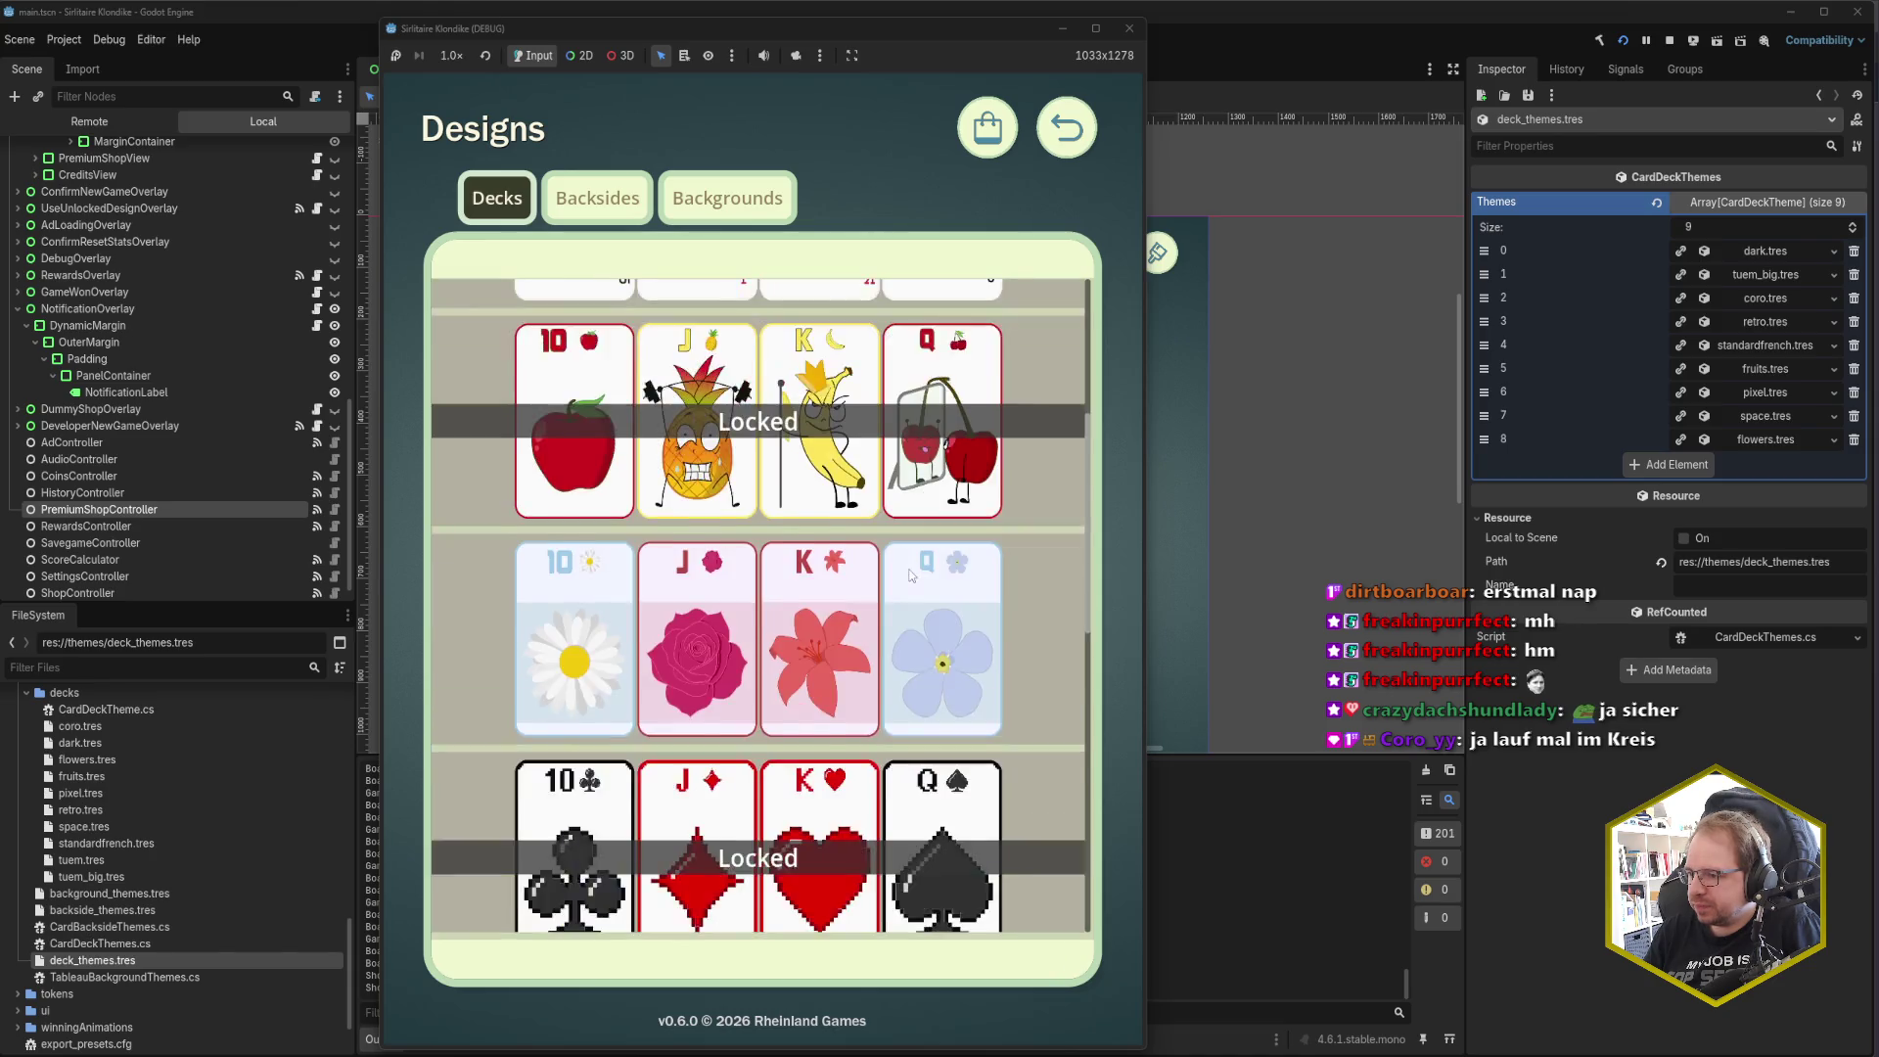
scroll(910, 576, down, 2)
scroll(910, 576, up, 5)
click(844, 401)
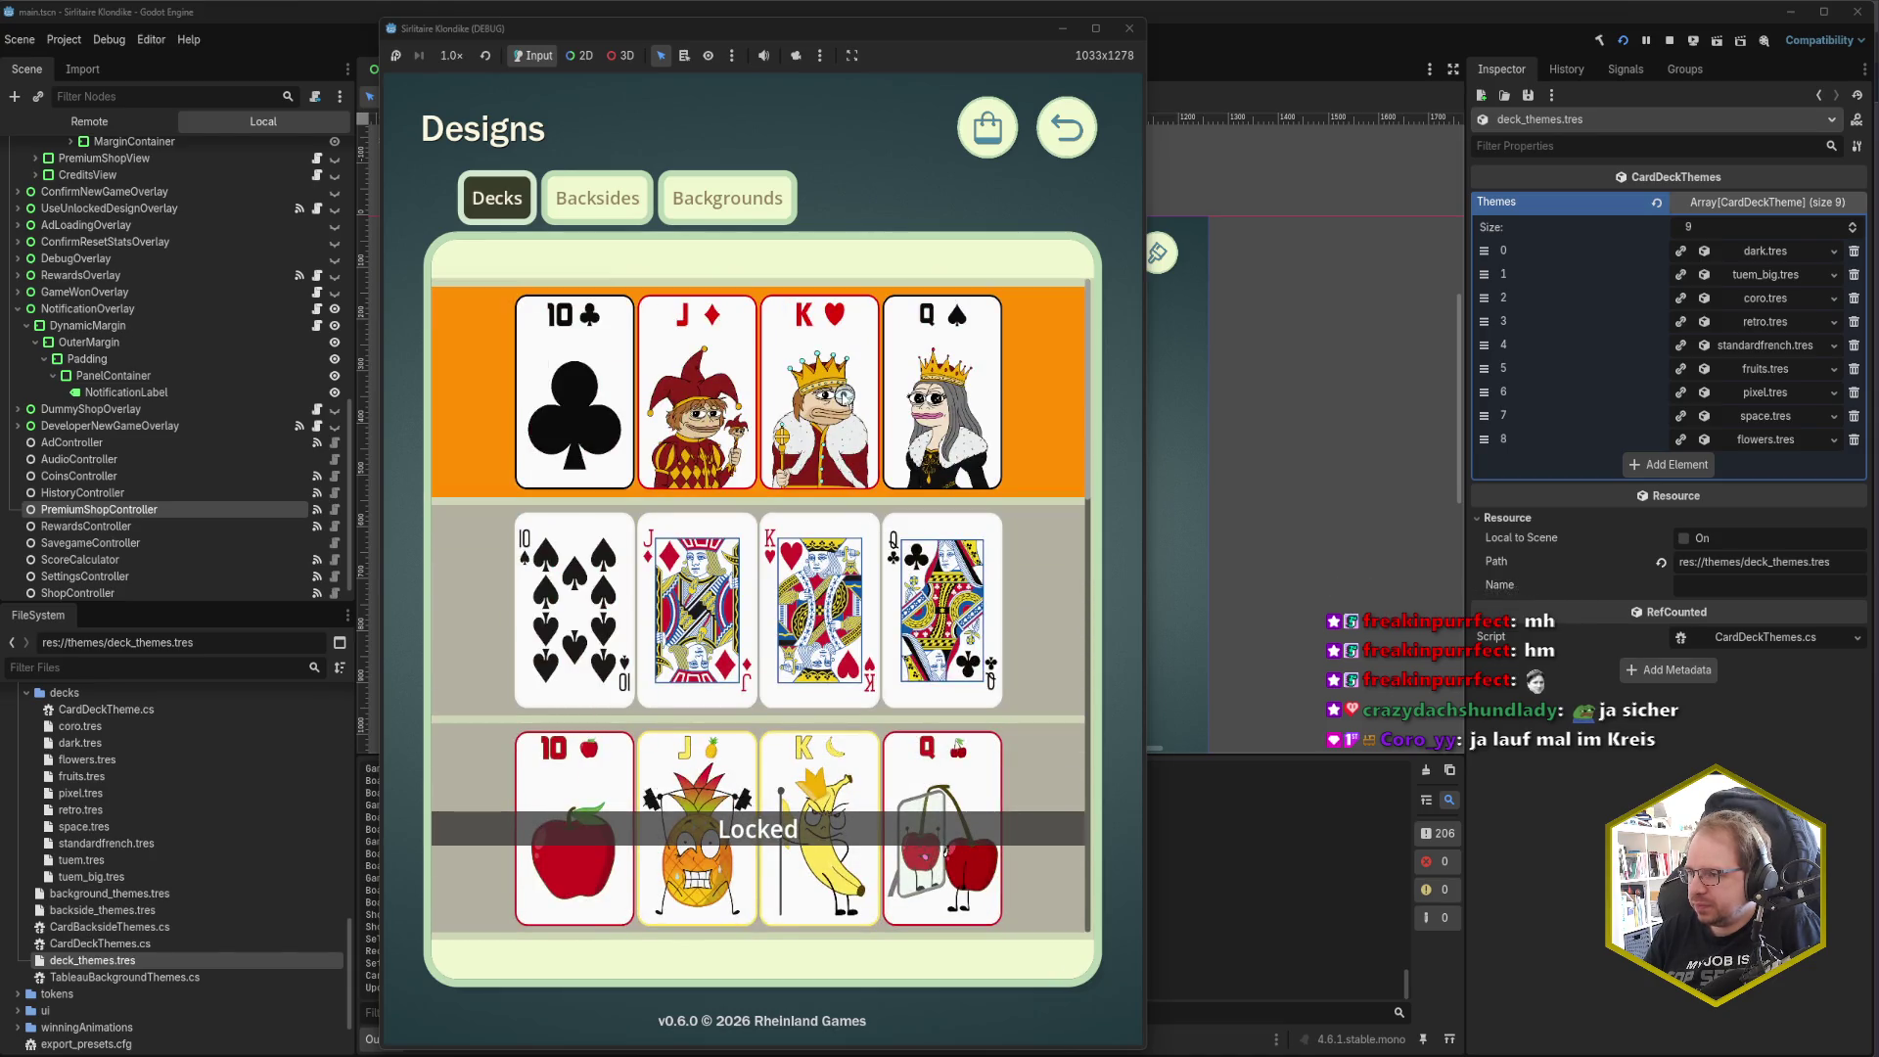
click(1067, 127)
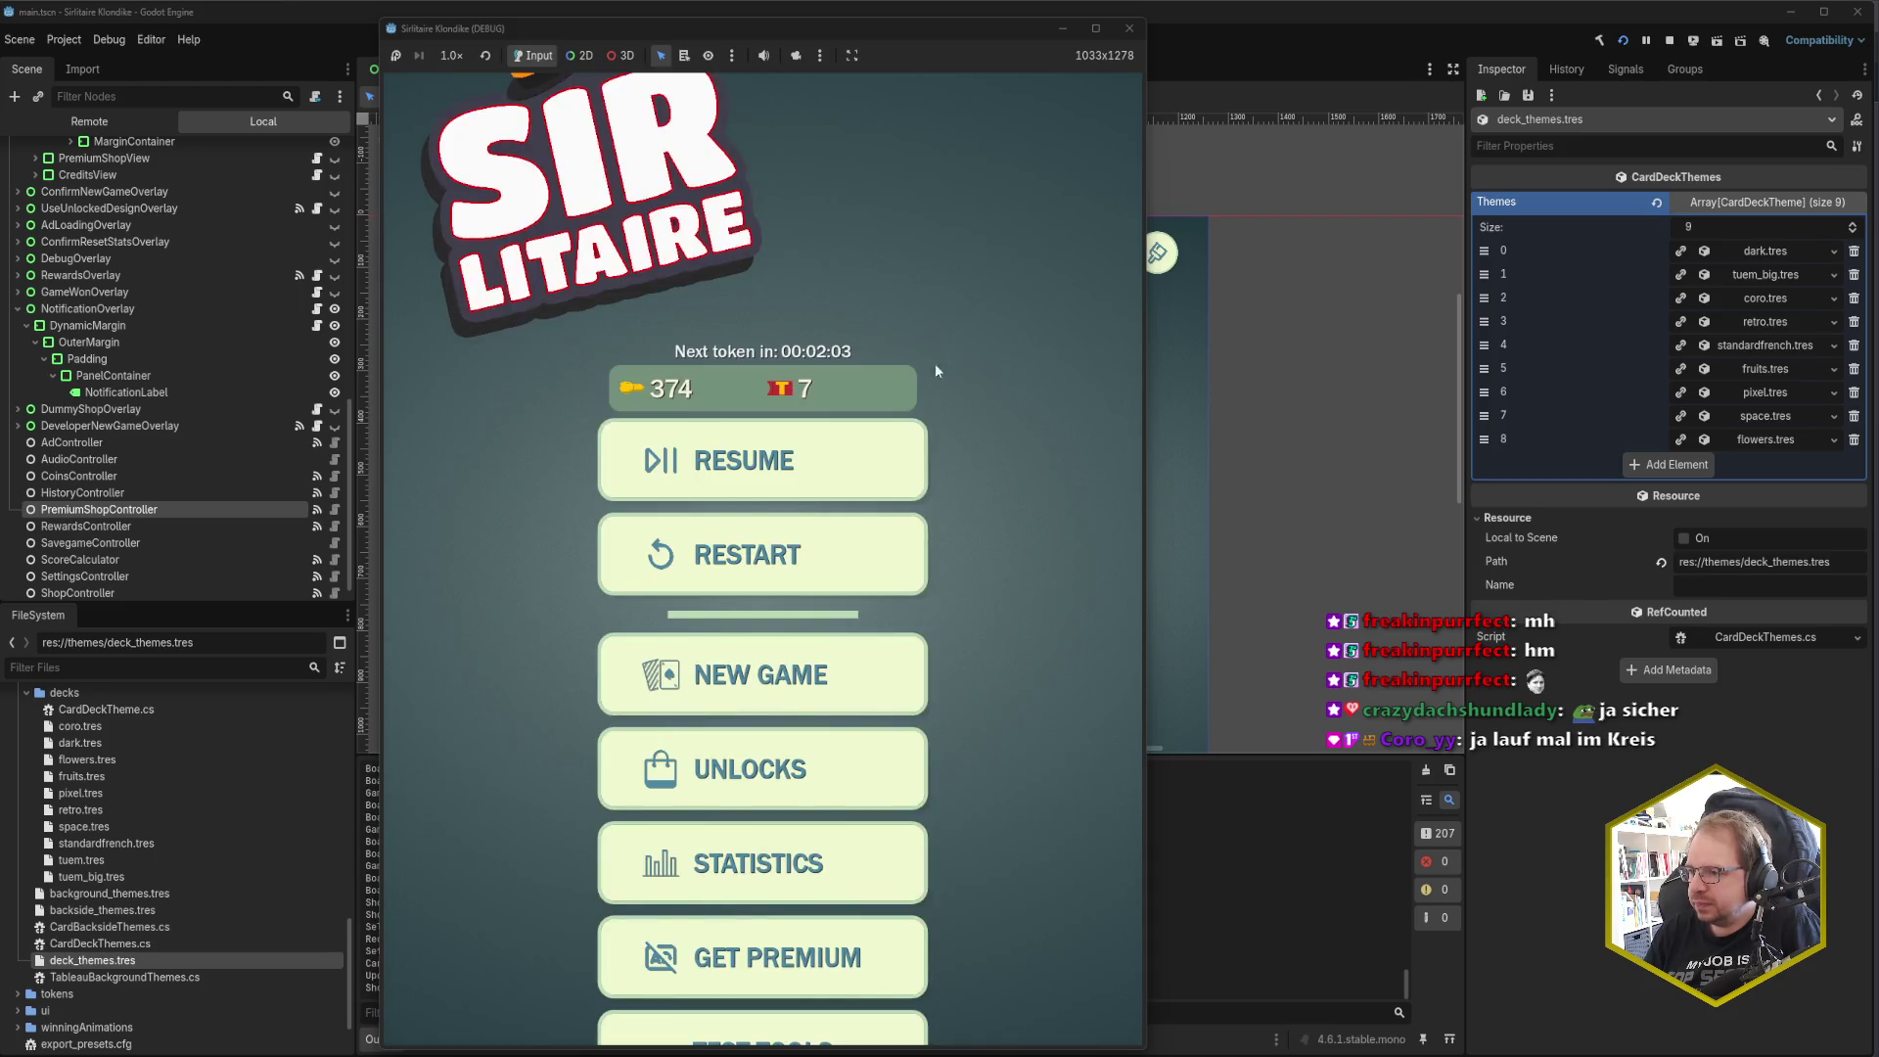
click(795, 461)
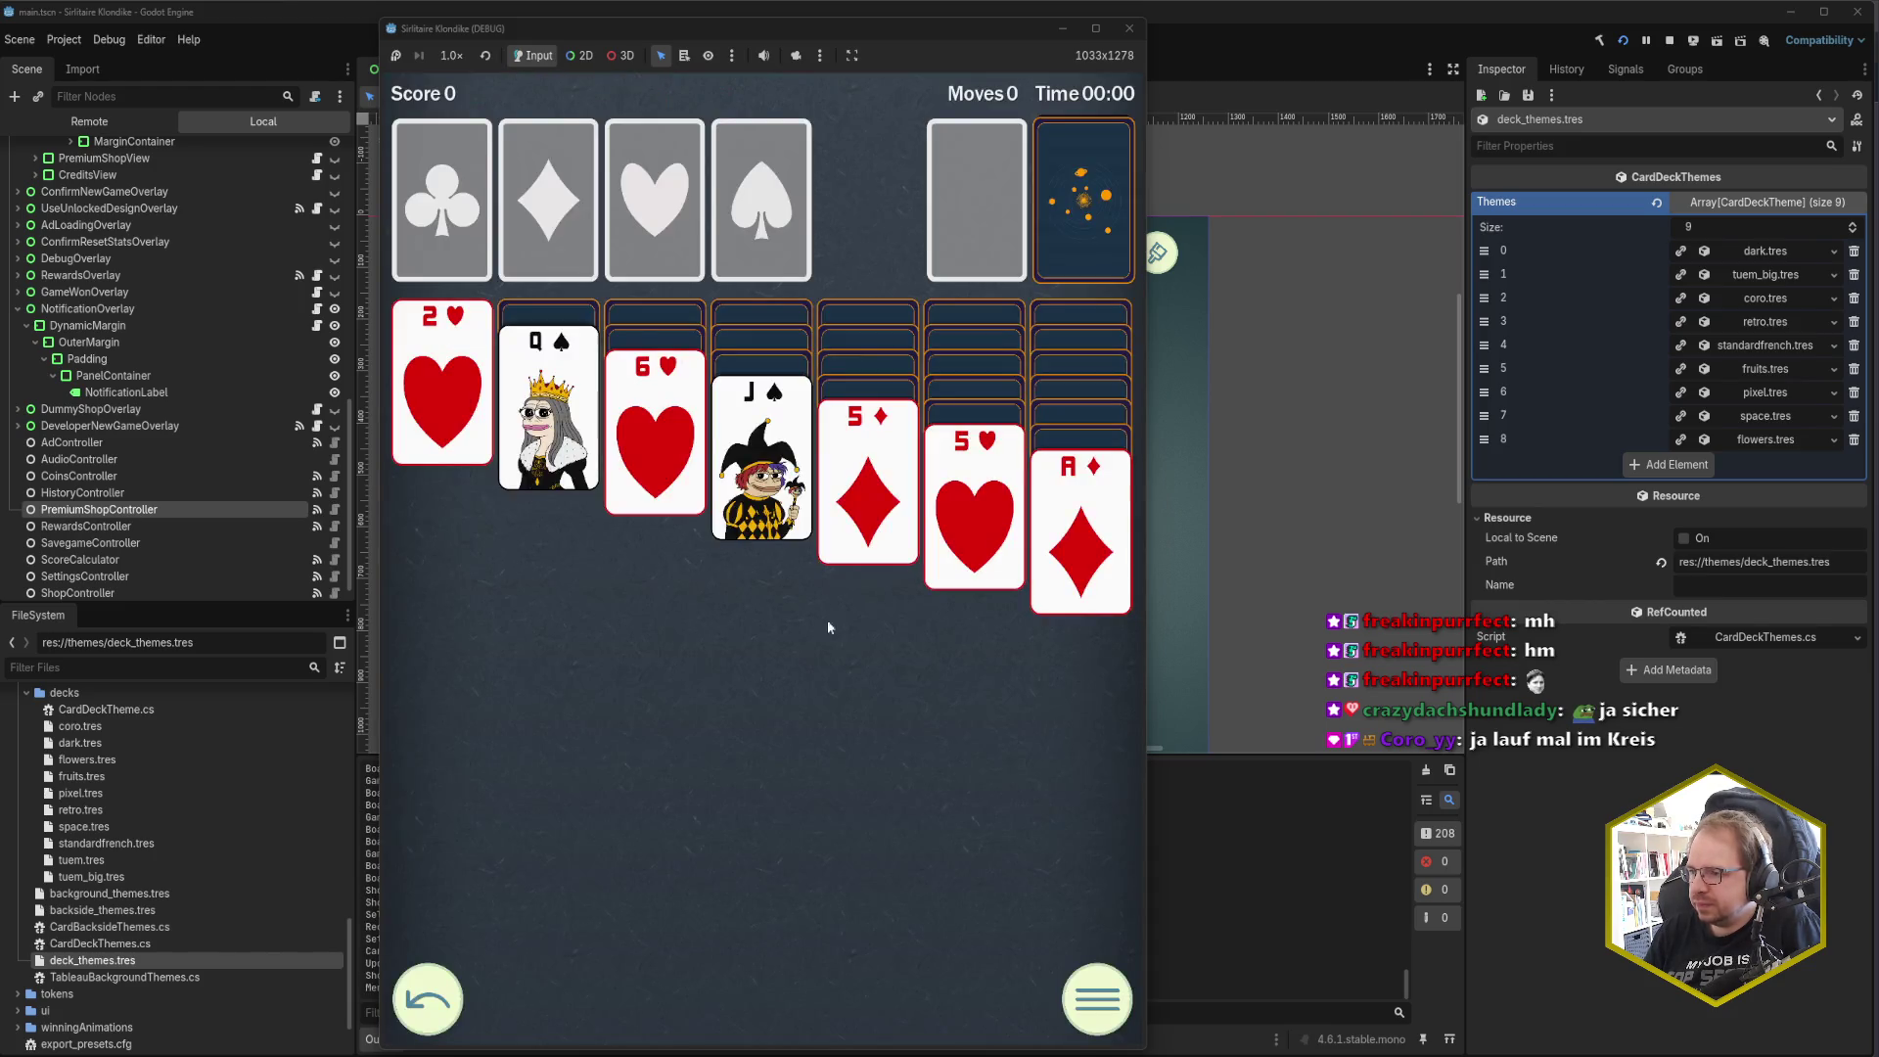